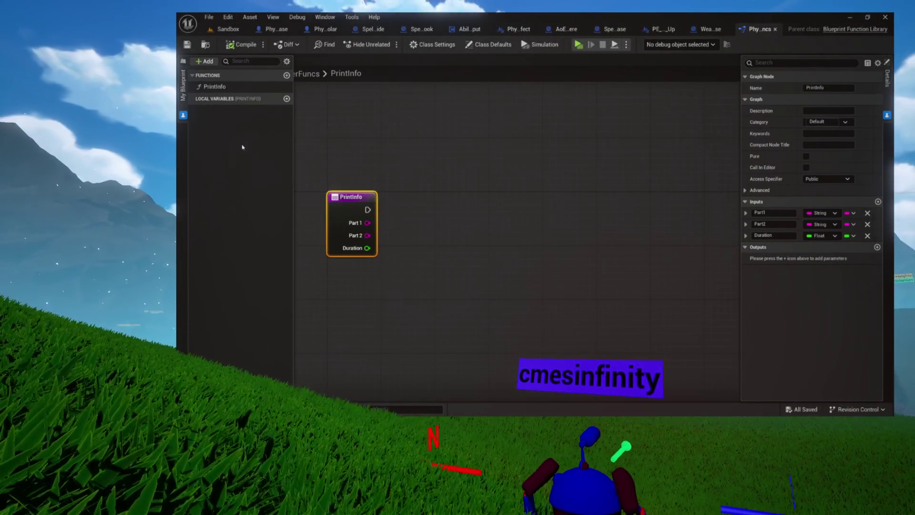
Add a Print String node after PrintInfo, line it up, and select PrintInfo to show its inputs.
left_click_drag(367, 210, 447, 202)
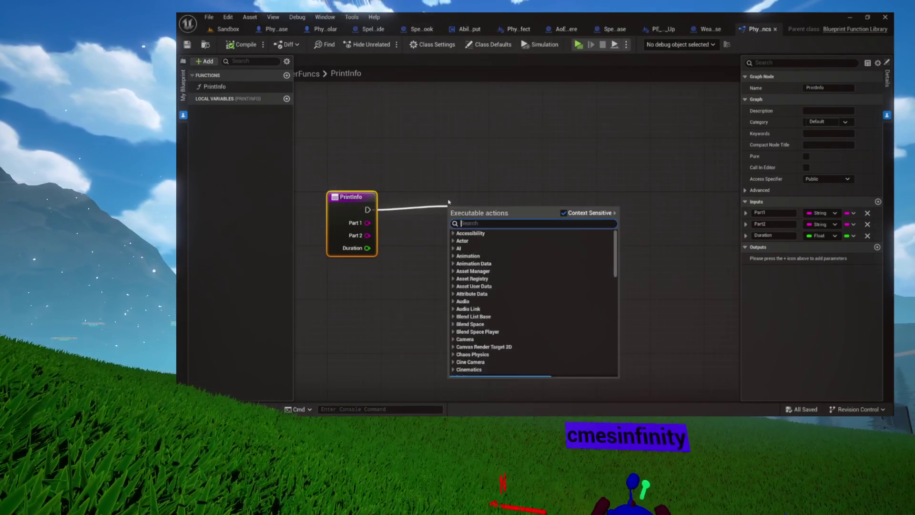
type("print st")
key("Return")
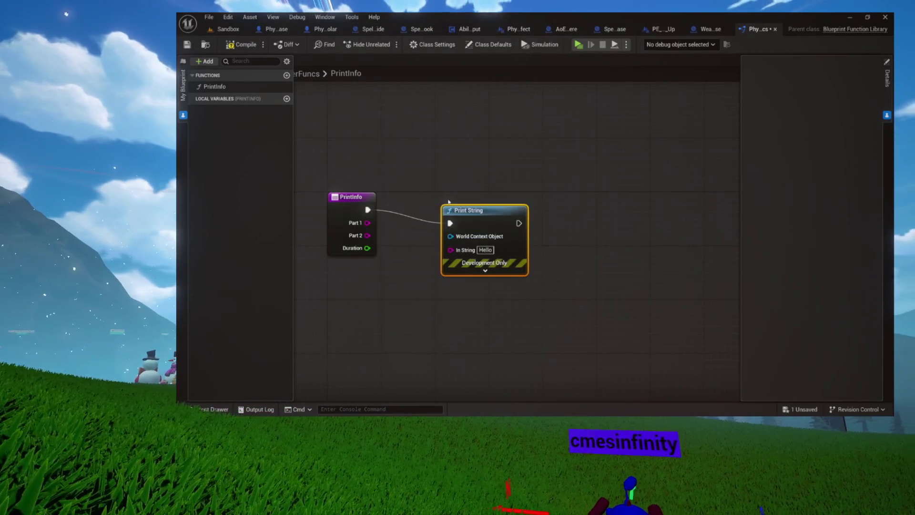
mouse_move(469, 213)
left_mouse_down()
mouse_move(505, 200)
mouse_move(573, 199)
left_mouse_up()
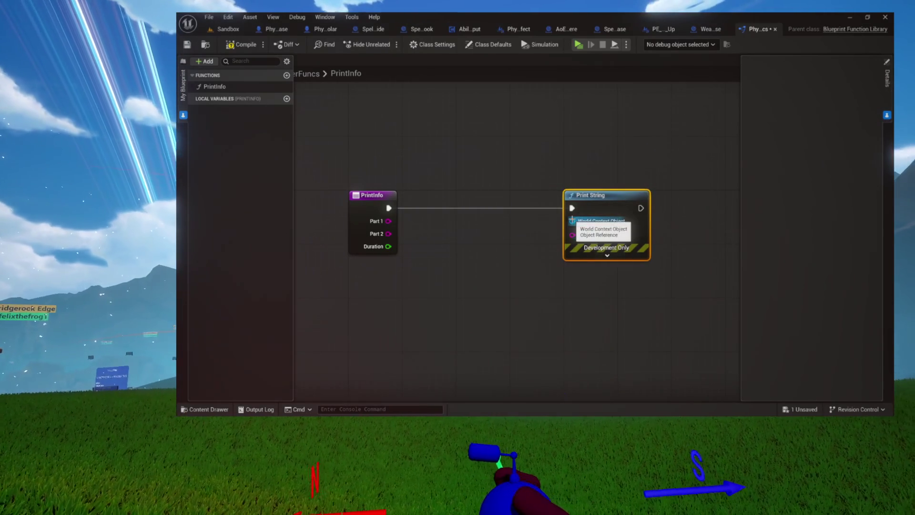
left_click(376, 196)
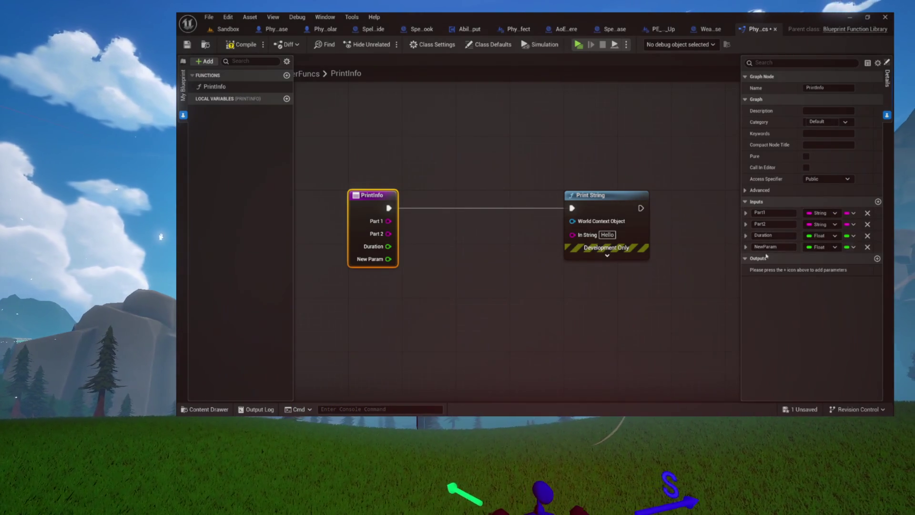
Change NewParam's type to Actor Object Reference and compile the Blueprint.
left_click(819, 248)
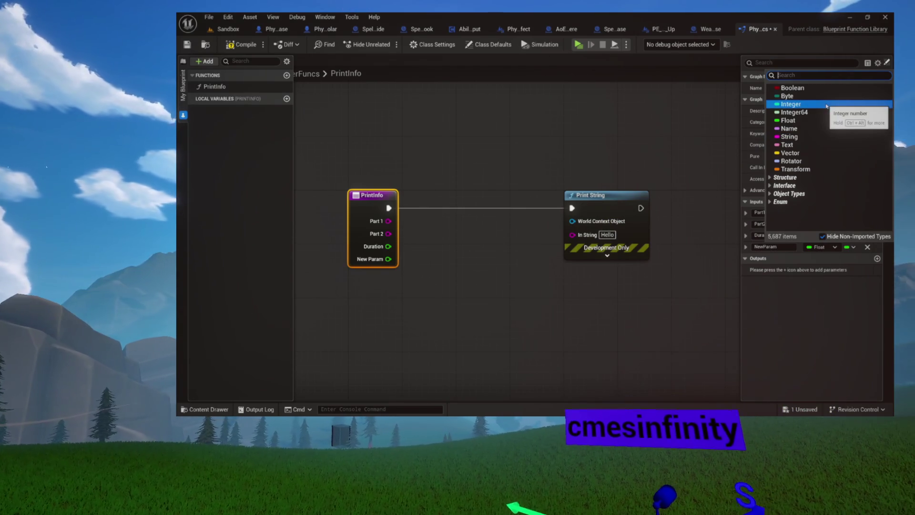
type("actor")
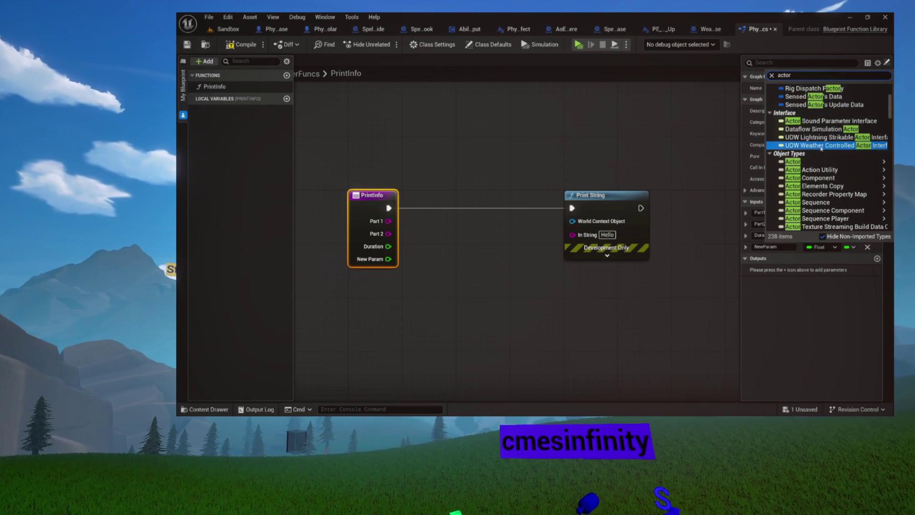
left_click(758, 164)
left_click(793, 249)
type("WorldObj")
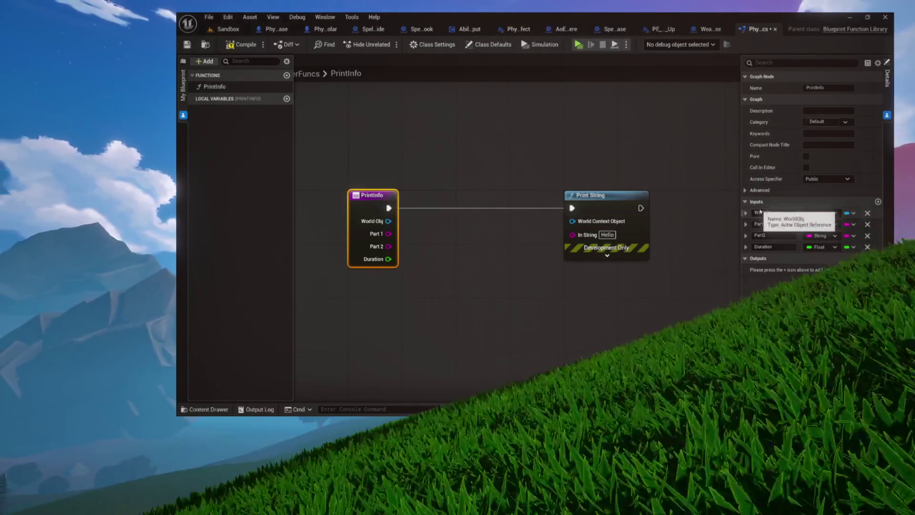
left_click(241, 44)
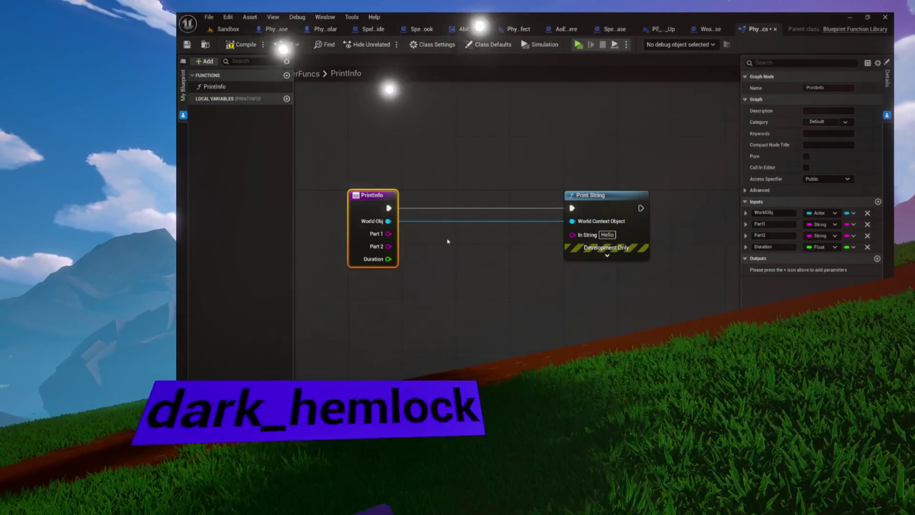
Add an Append node feeding Print String's In String.
mouse_move(572, 235)
left_mouse_down()
mouse_move(490, 263)
mouse_move(587, 285)
mouse_move(589, 268)
left_mouse_up()
type("append")
key("Return")
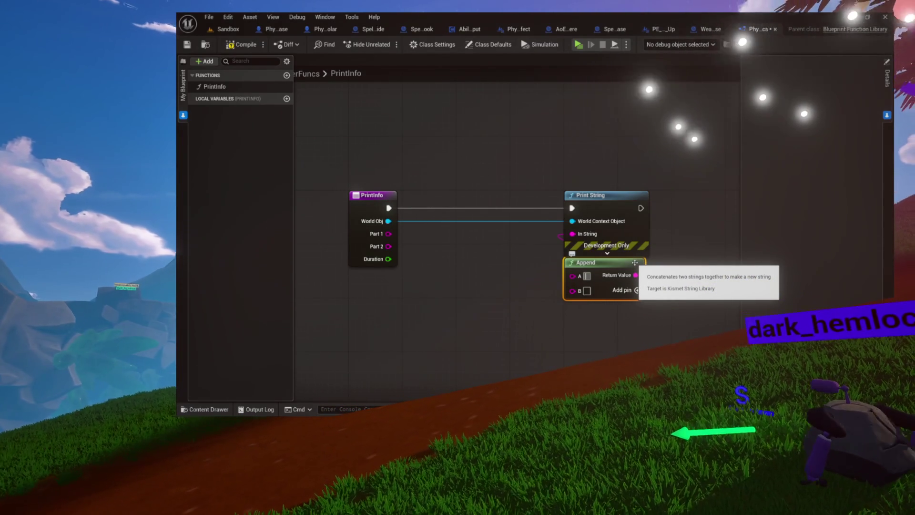
Add a Now node, split its Return Value into date-time parts, and move it below PrintInfo.
right_click(415, 286)
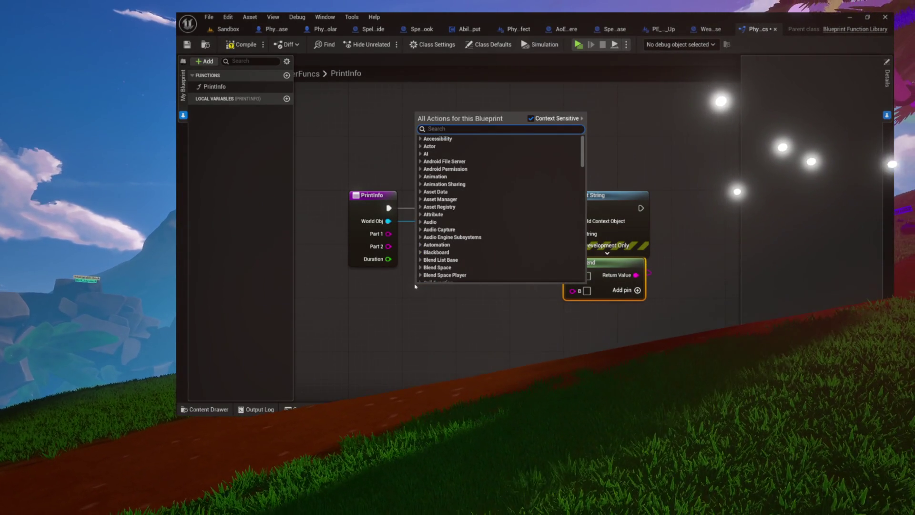
type("now")
key("Return")
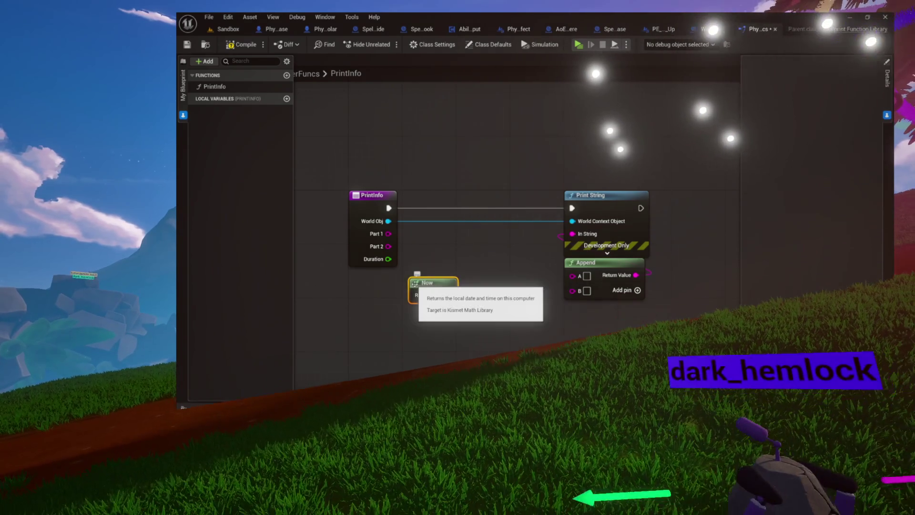
right_click(442, 296)
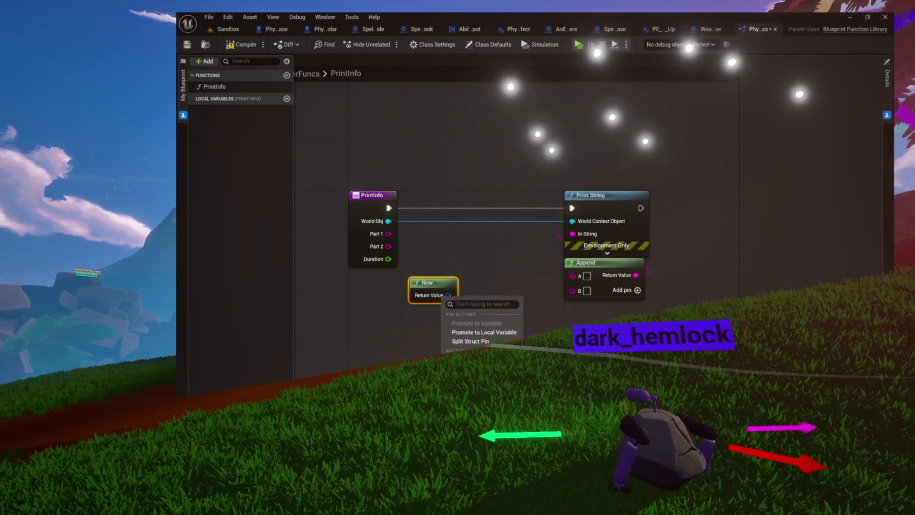
left_click(468, 342)
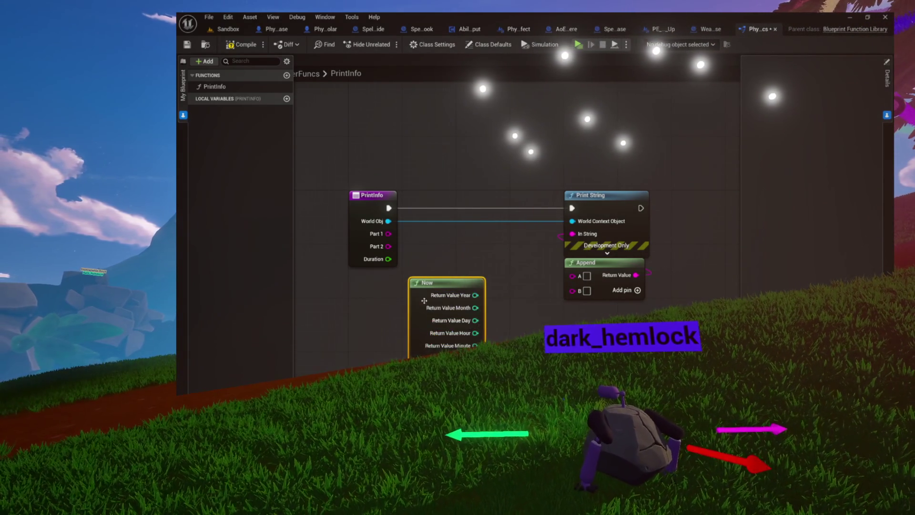
mouse_move(467, 235)
left_mouse_down()
mouse_move(408, 243)
mouse_move(345, 227)
mouse_move(544, 226)
left_mouse_up()
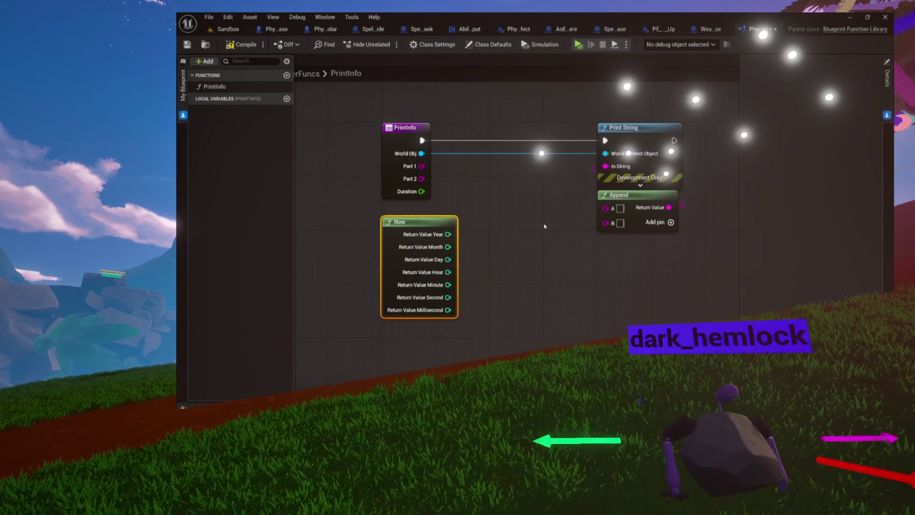
Add a Format Text node and wire its Result into Append's A input.
left_click_drag(605, 208, 568, 240)
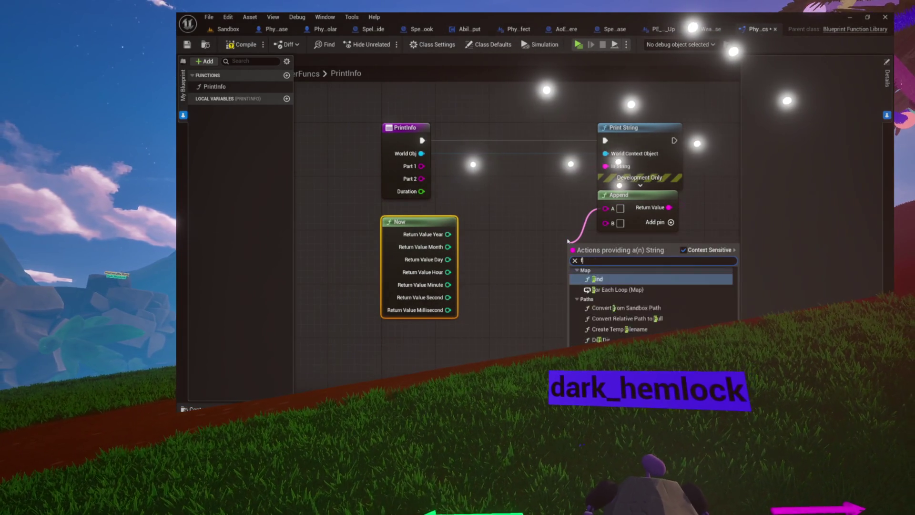
type("format")
left_click(504, 235)
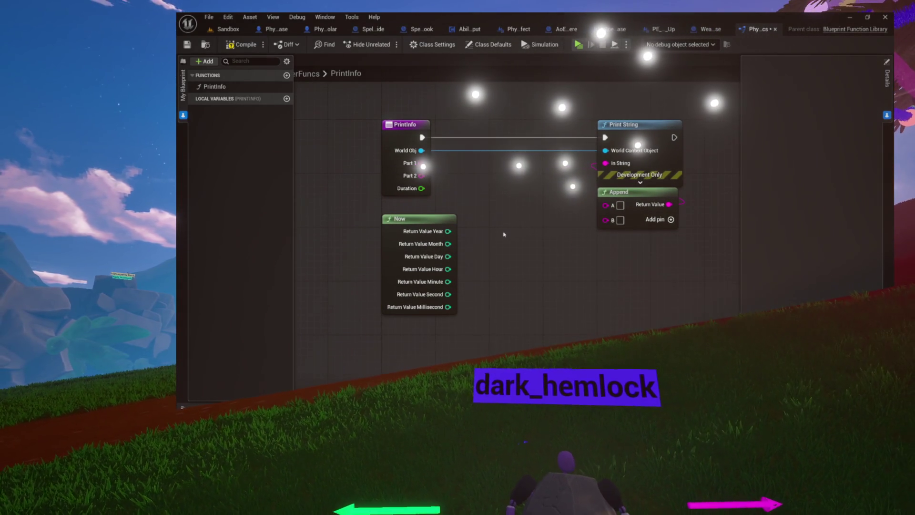
right_click(504, 234)
type("forma")
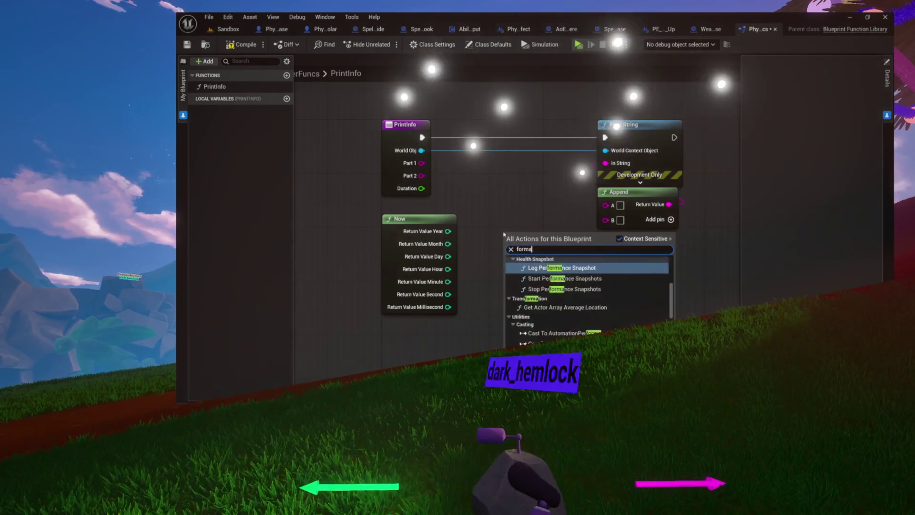
type("t text")
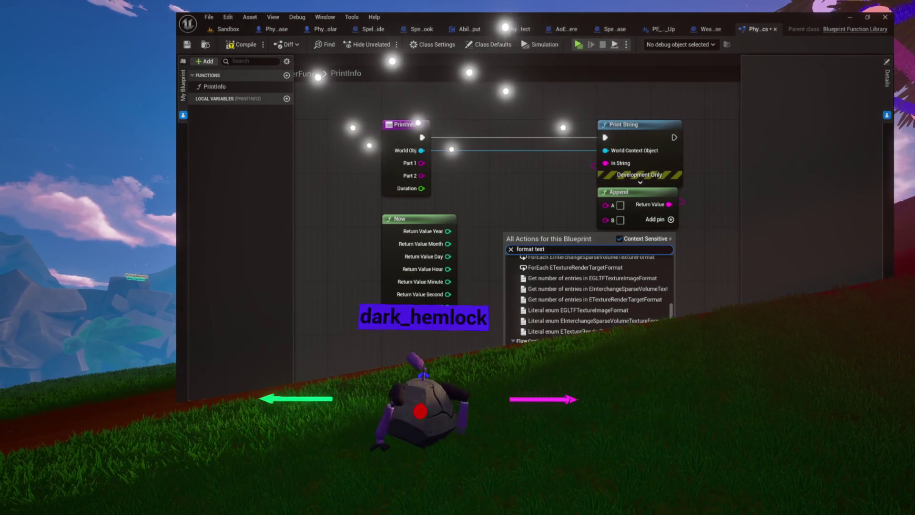
key("Return")
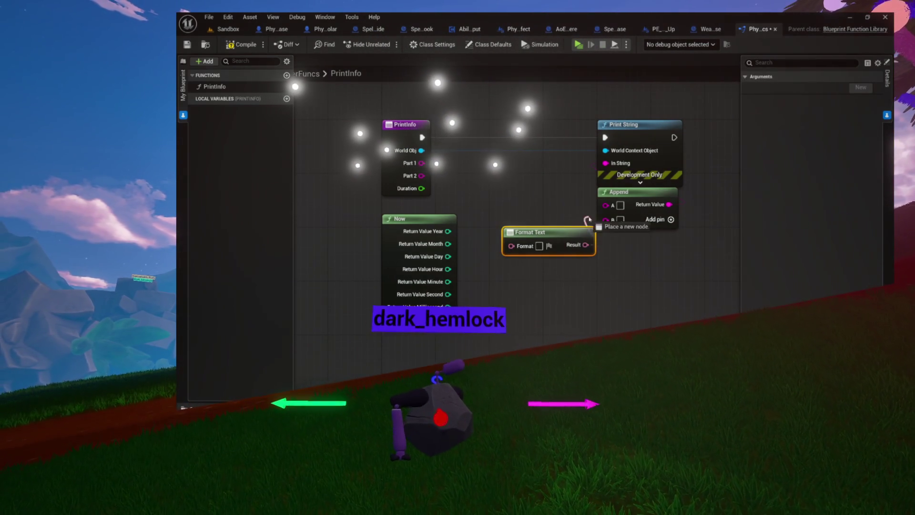
left_click_drag(585, 245, 604, 207)
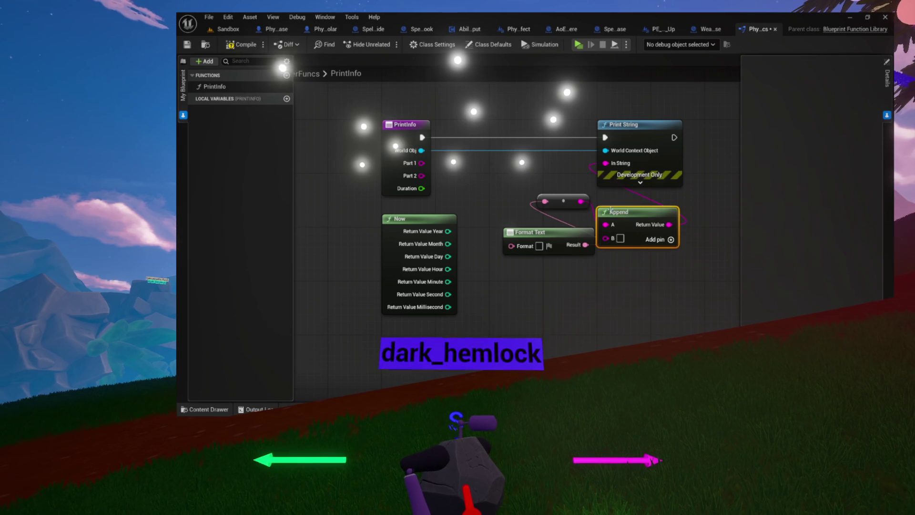
Rearrange the conversion and Format Text nodes, then delete Format Text.
mouse_move(563, 202)
left_mouse_down()
mouse_move(637, 201)
mouse_move(614, 205)
left_mouse_up()
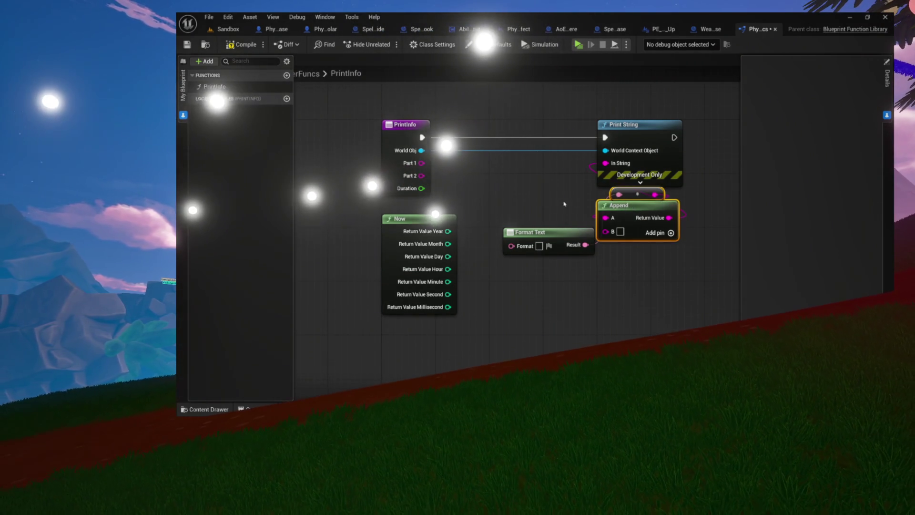
mouse_move(561, 229)
left_mouse_down()
mouse_move(548, 201)
mouse_move(515, 195)
left_mouse_up()
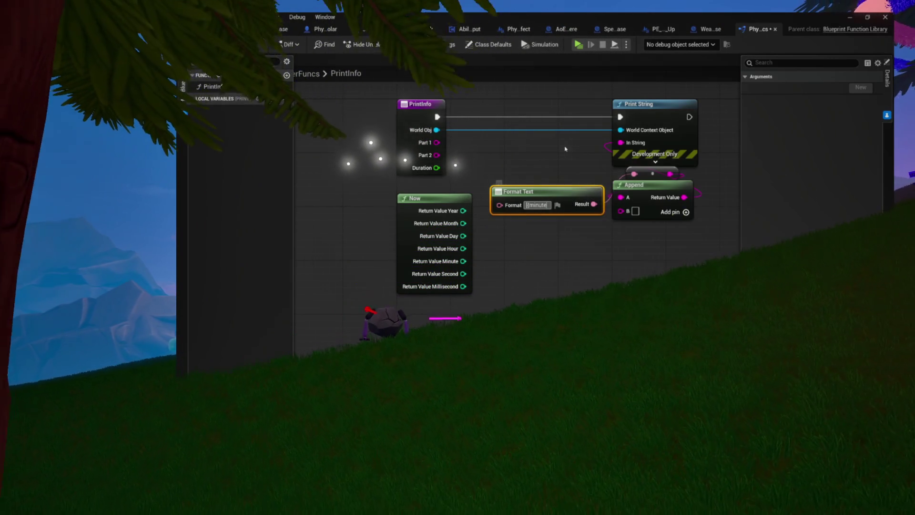
key("Delete")
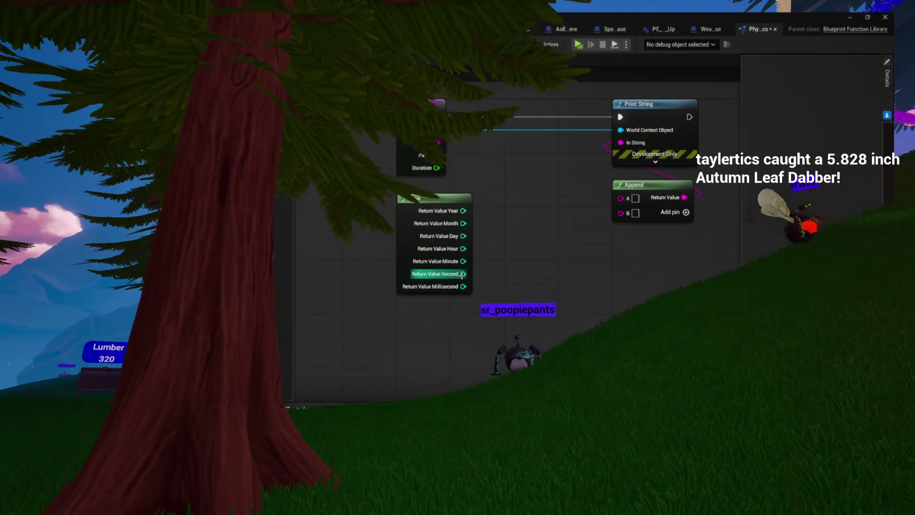
Wire Now's Return Value Second into Append's A through a conversion node.
mouse_move(462, 274)
left_mouse_down()
mouse_move(474, 280)
mouse_move(622, 197)
left_mouse_up()
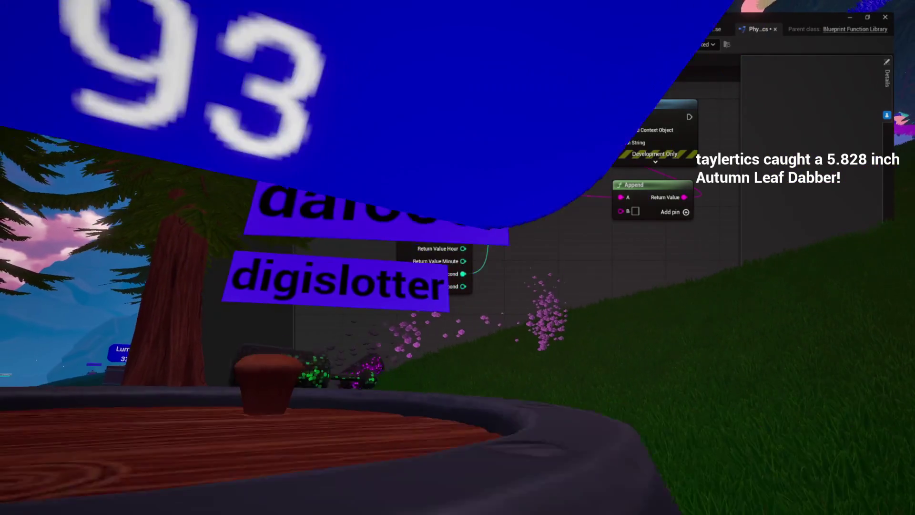
mouse_move(530, 194)
left_mouse_down()
mouse_move(558, 201)
mouse_move(510, 205)
left_mouse_up()
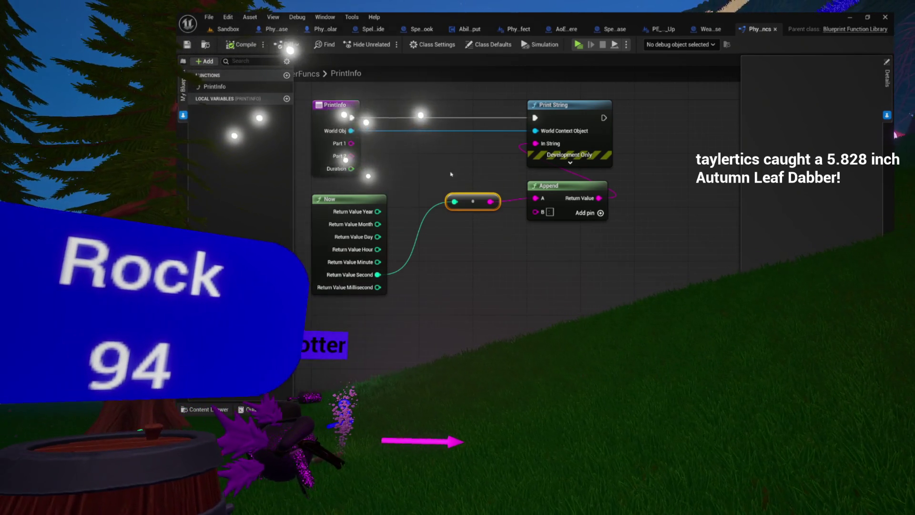
left_click_drag(452, 173, 505, 219)
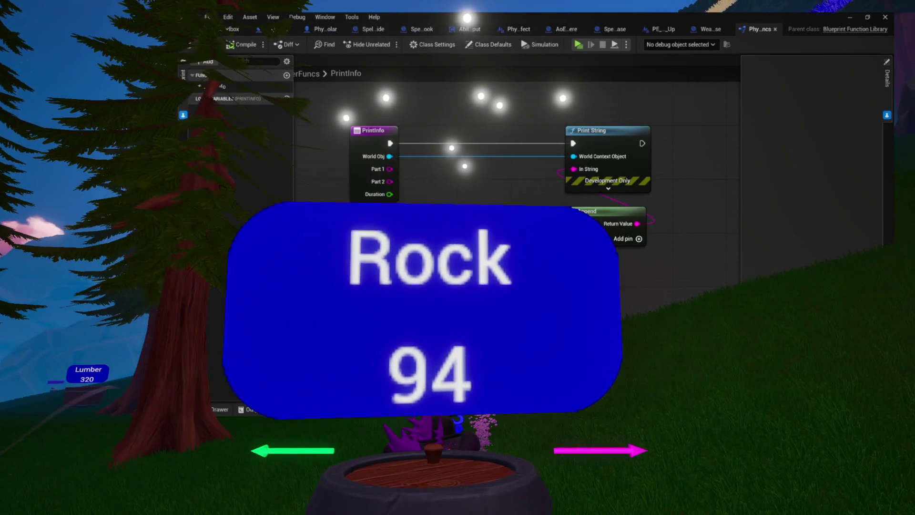
left_click_drag(475, 214, 413, 227)
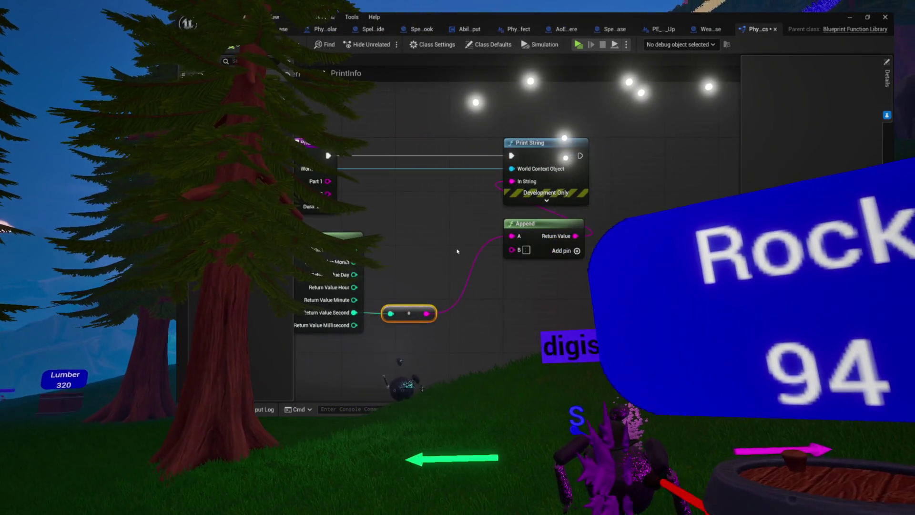
Add C and D pins to Append, fed by PrintInfo's Part 1 and Part 2.
left_click(577, 251)
left_click_drag(520, 251, 602, 226)
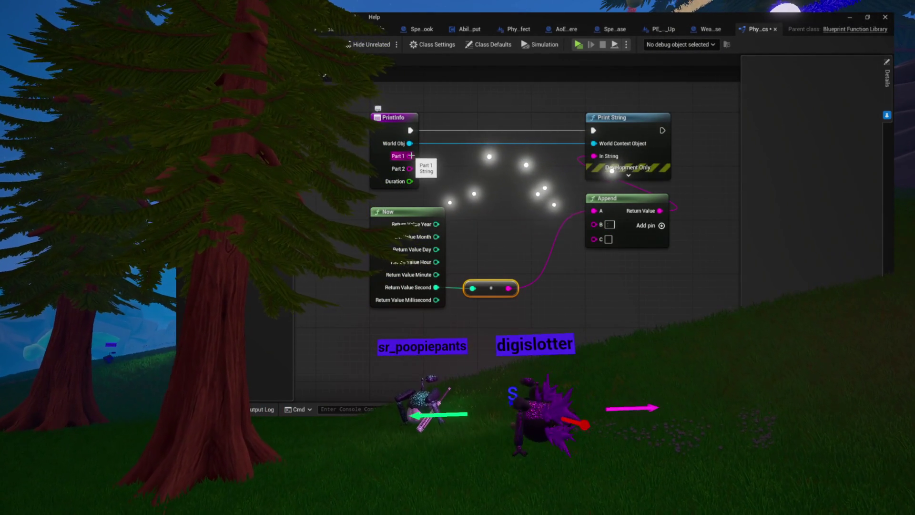
left_click_drag(409, 156, 494, 190)
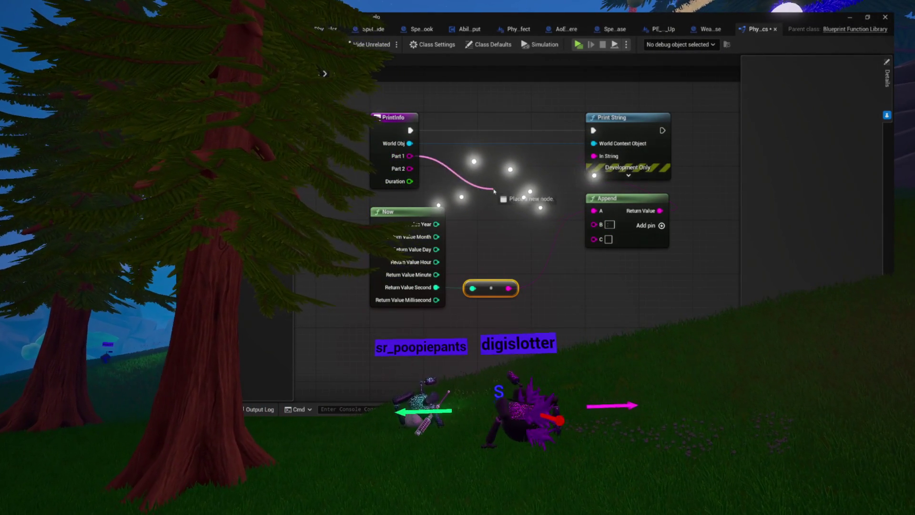
left_click(661, 225)
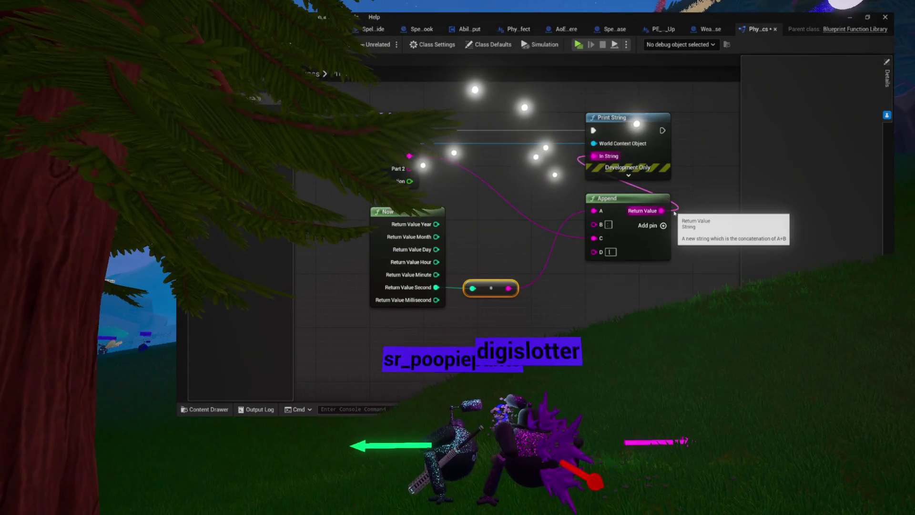
left_click_drag(408, 169, 595, 251)
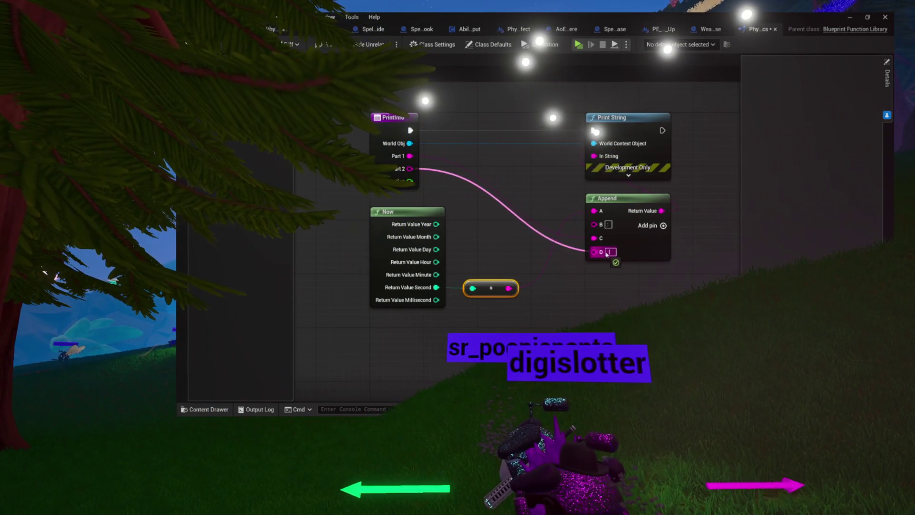
left_click_drag(627, 197, 626, 279)
left_click(628, 175)
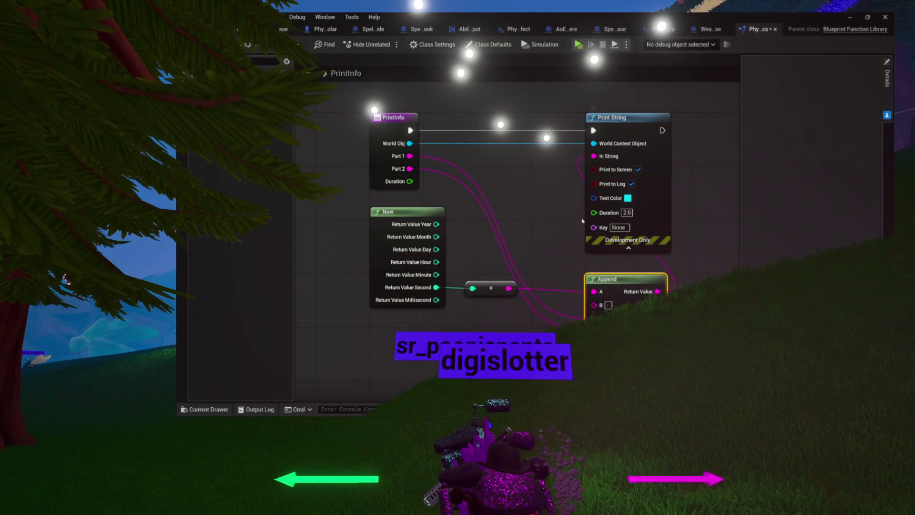
Wire PrintInfo's Duration into Print String's Duration and set the text colour to purple.
left_click_drag(409, 181, 594, 211)
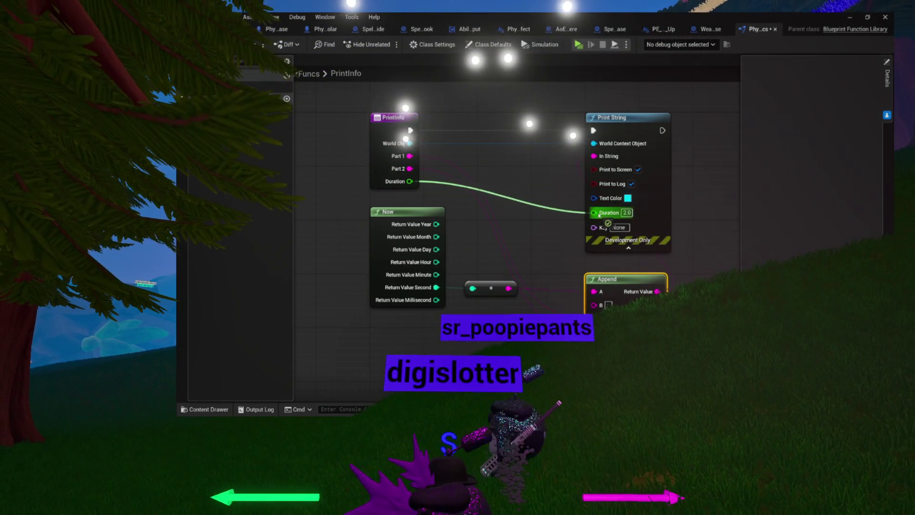
left_click(627, 198)
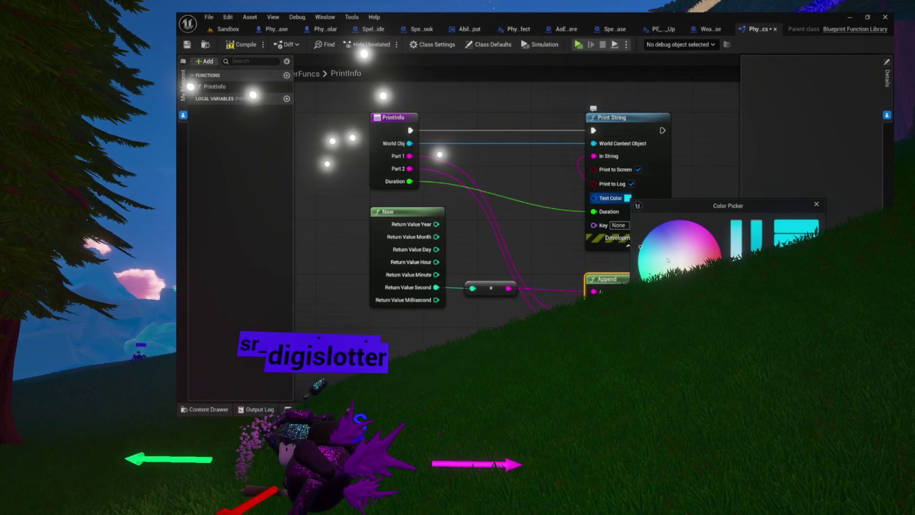
left_click(690, 243)
left_click(680, 255)
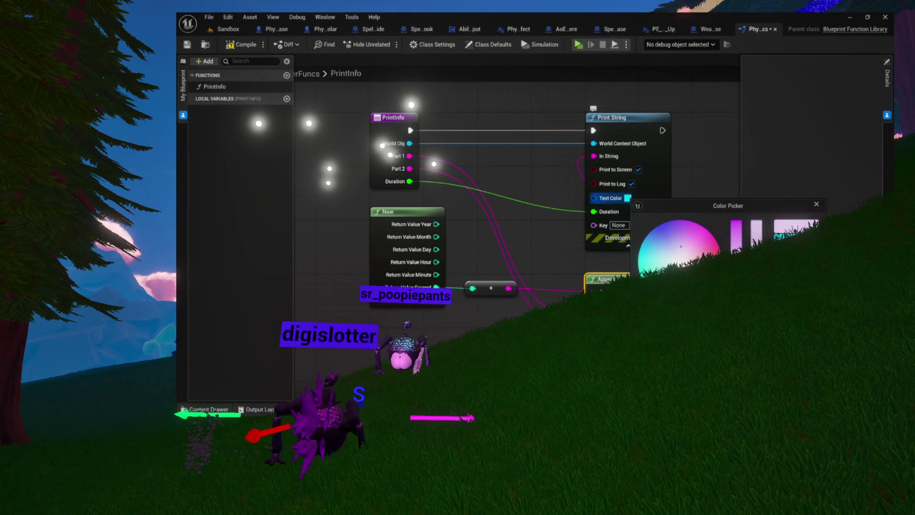
left_click(662, 229)
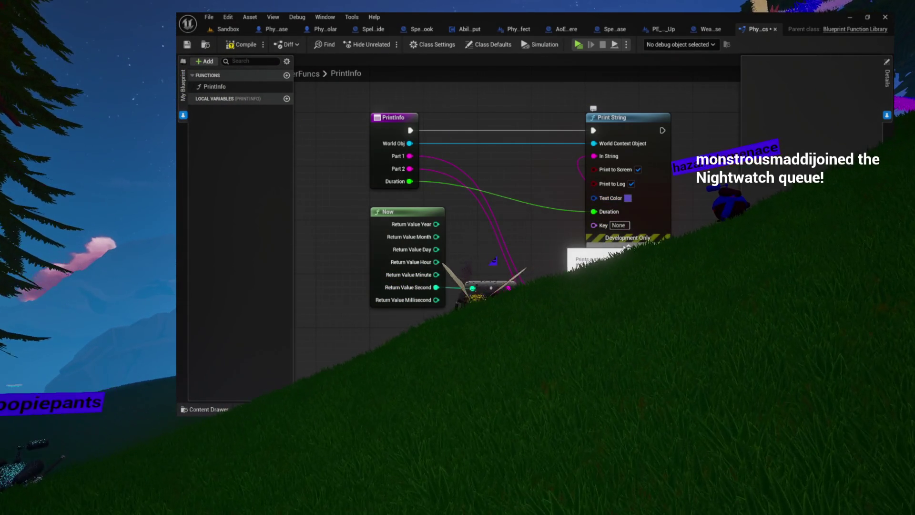
Hide Print String's advanced pins and place the Append node beneath it.
left_click(627, 245)
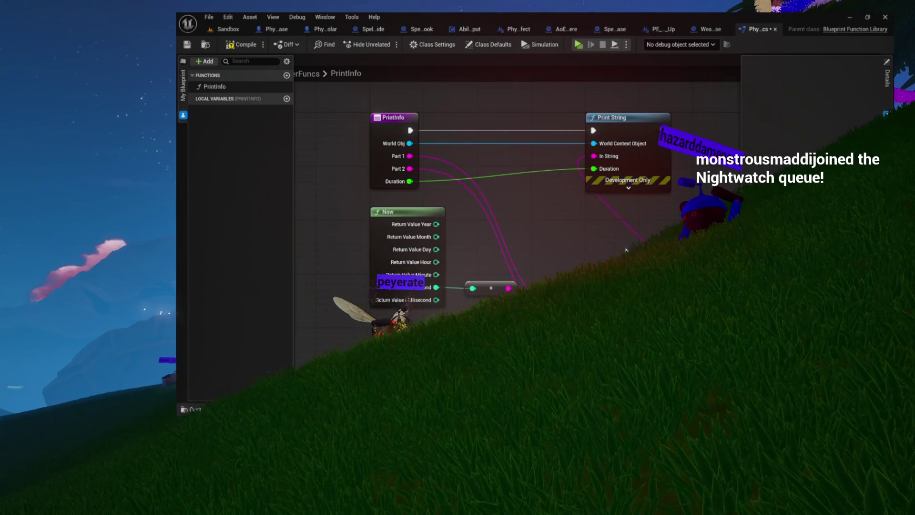
left_click_drag(639, 239, 642, 199)
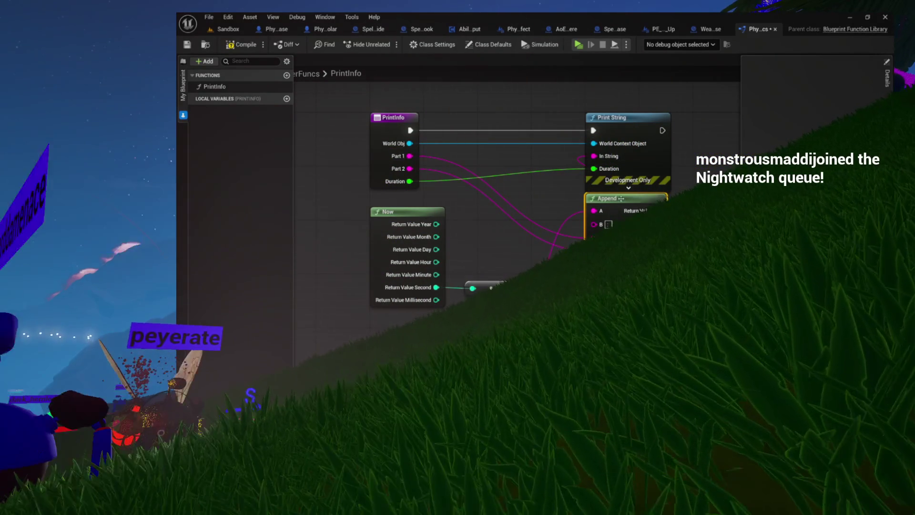
left_click_drag(641, 199, 758, 211)
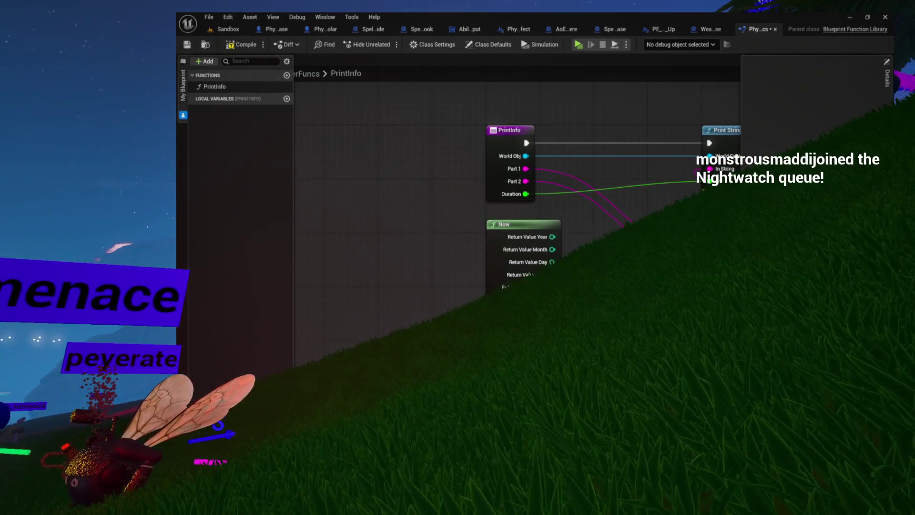
left_click_drag(604, 235, 557, 255)
Reposition the Now node, recentre the graph, and close the function library blueprint.
left_click(495, 259)
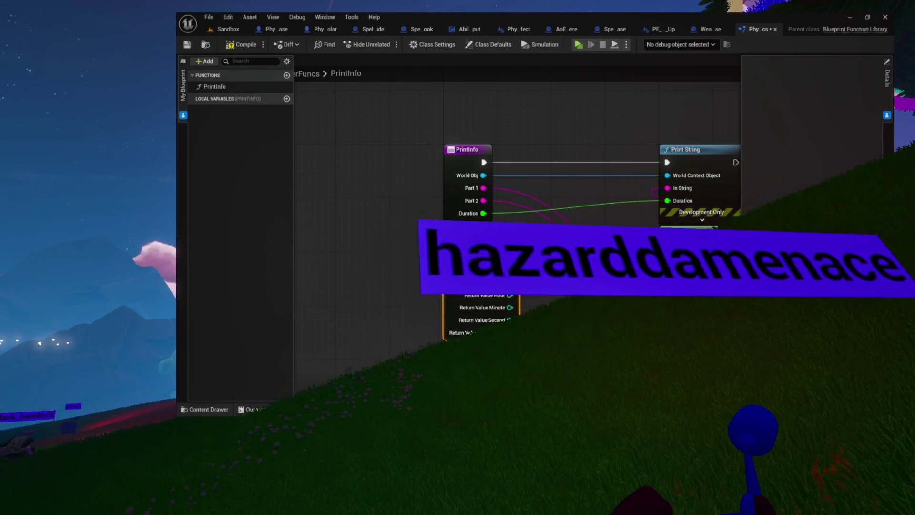
left_click_drag(495, 244, 523, 245)
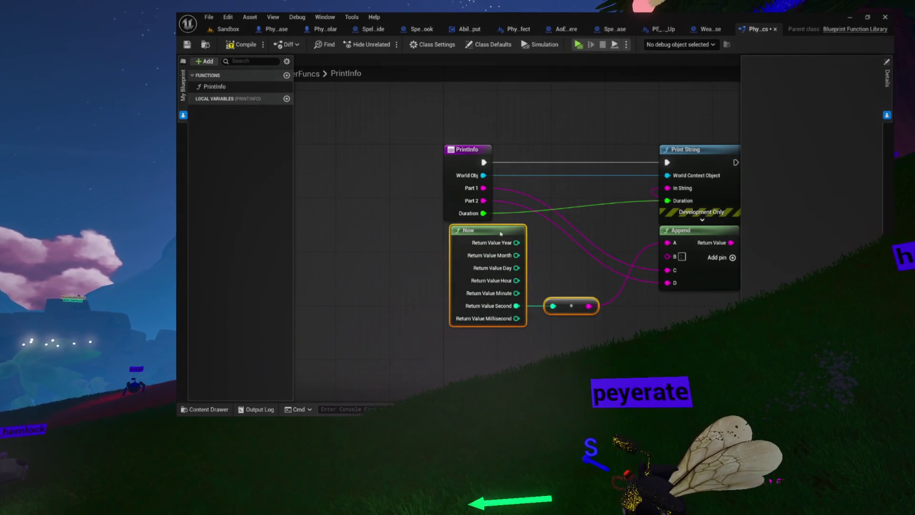
left_click_drag(501, 234, 496, 233)
left_click(575, 233)
mouse_move(603, 225)
left_mouse_down()
mouse_move(485, 237)
mouse_move(466, 189)
left_mouse_up()
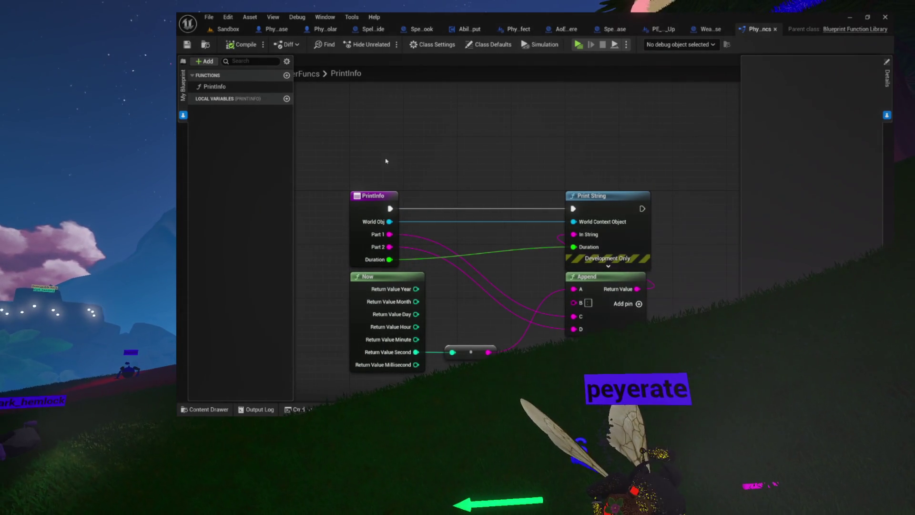
left_click_drag(598, 350, 598, 350)
left_click(598, 350)
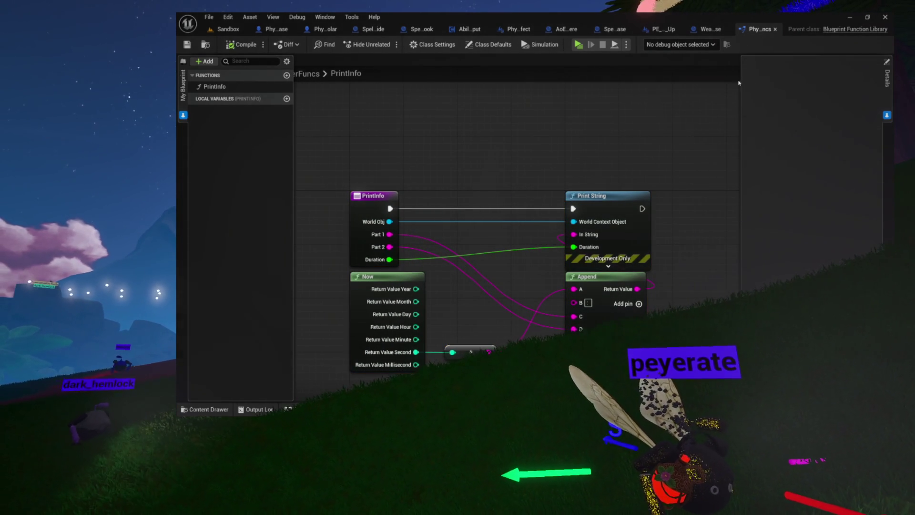
left_click(775, 29)
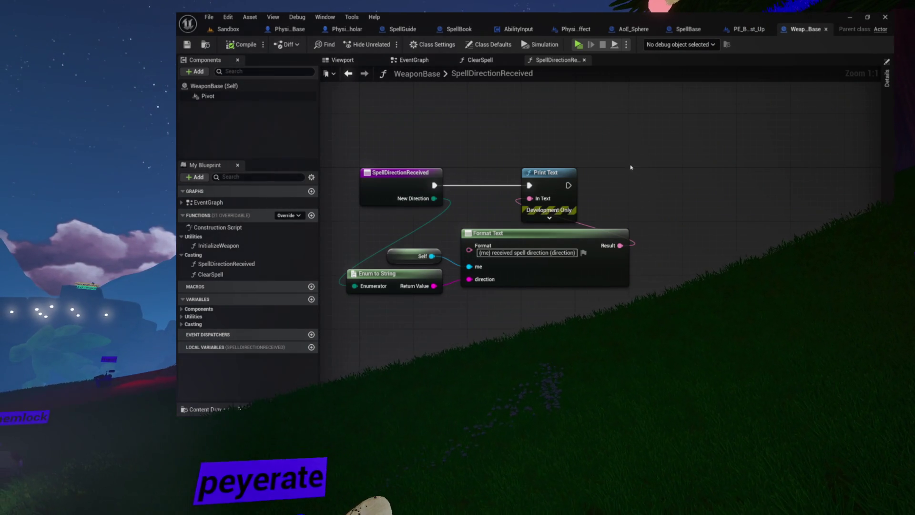
Close the SpellDirectionReceived and ClearSpell graphs and the WeaponBase blueprint.
left_click_drag(633, 171, 678, 205)
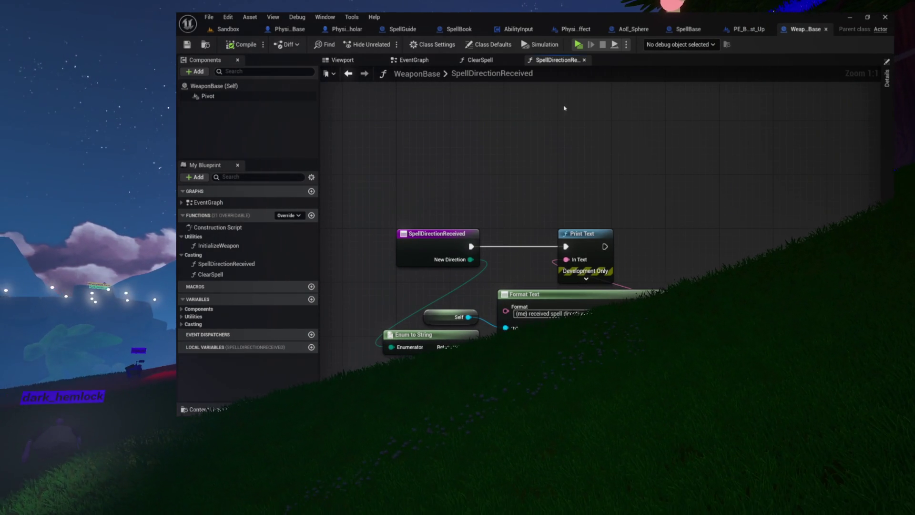
left_click(584, 61)
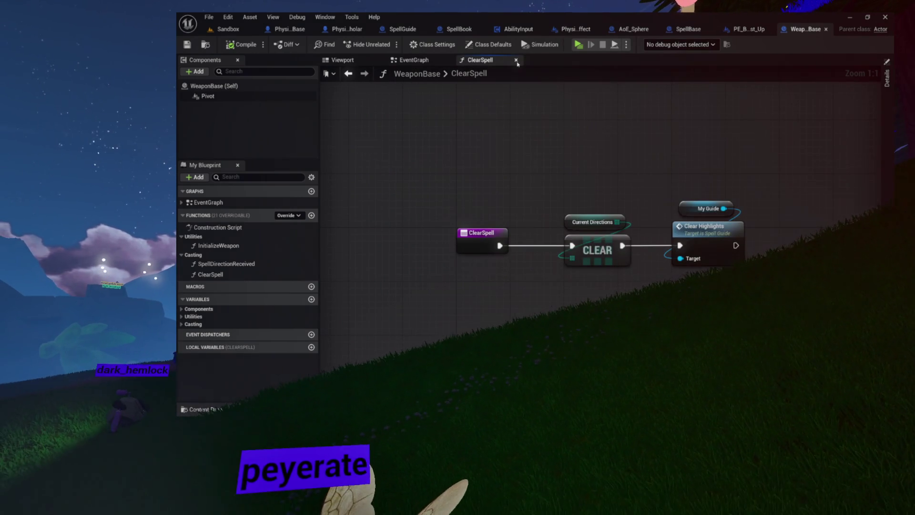
left_click(515, 60)
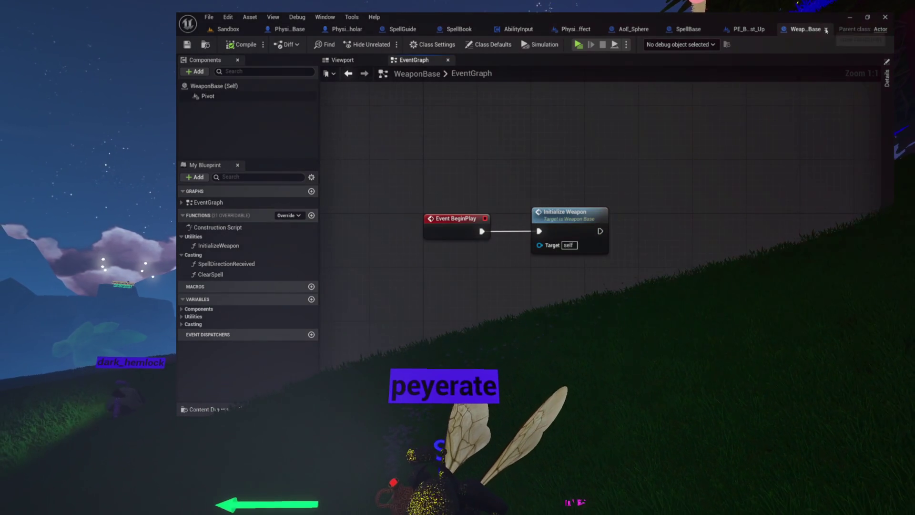
left_click(826, 30)
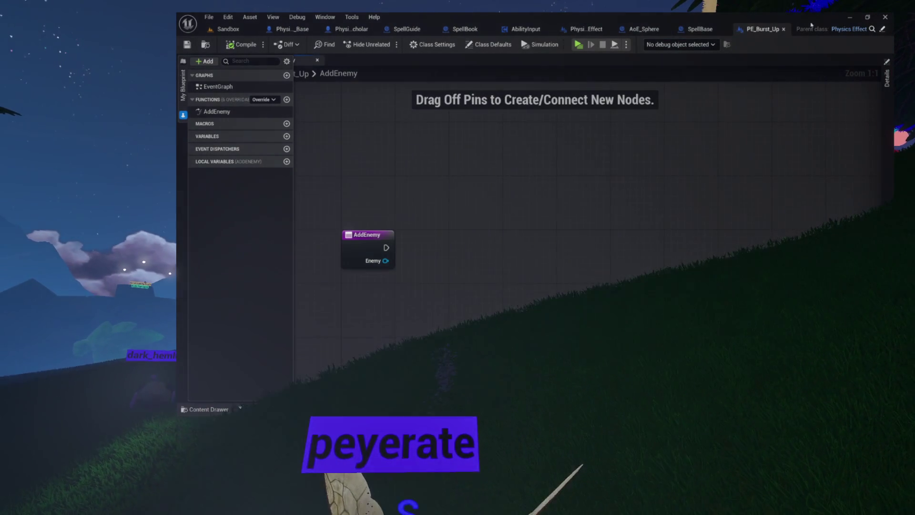
Open the parent PhysicsEffect blueprint, select AddEnemy, and launch a standalone game preview.
left_click(882, 31)
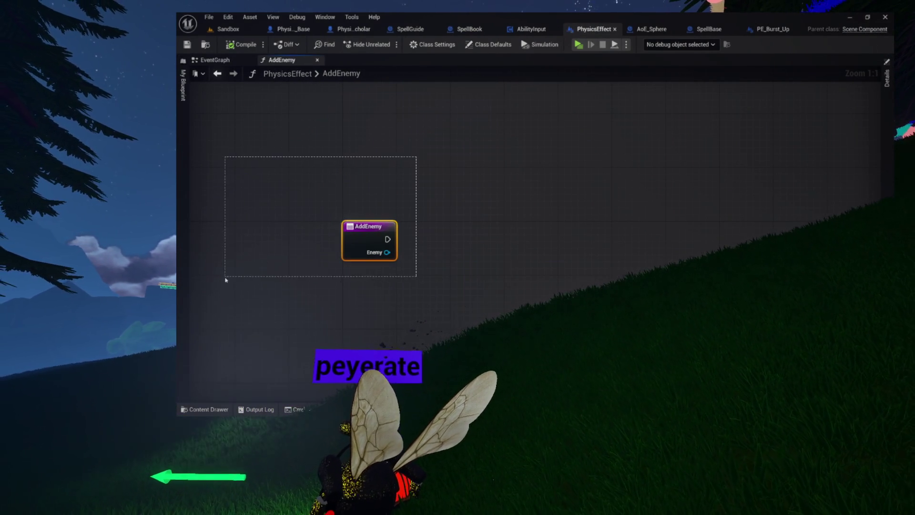
left_click(344, 223)
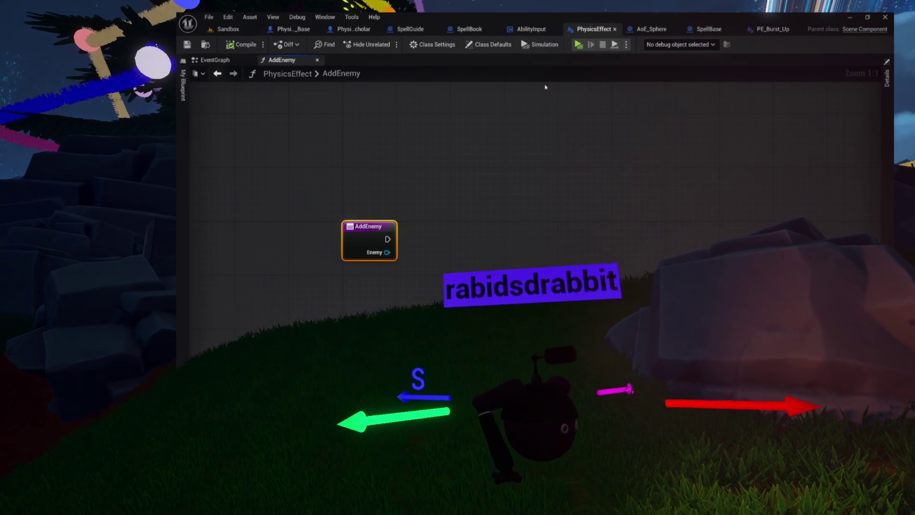
left_click(581, 46)
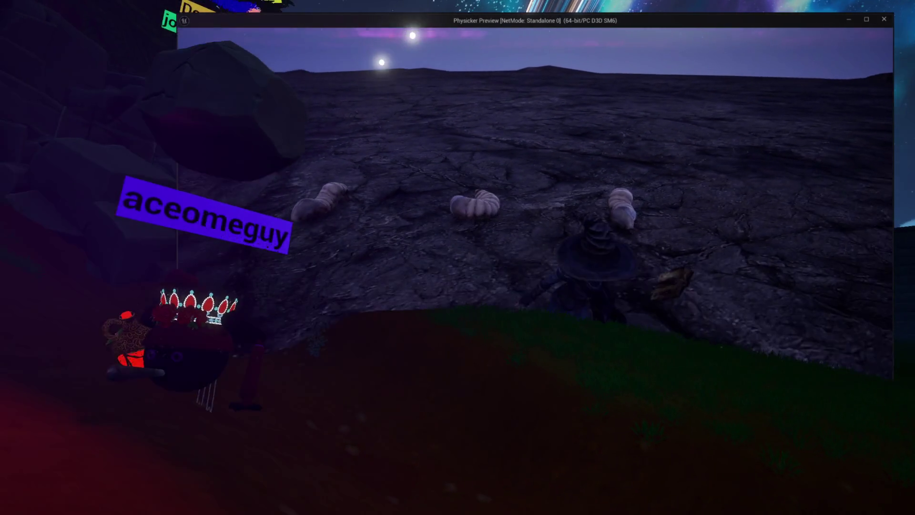
Exit the standalone game preview with Esc.
key("Escape")
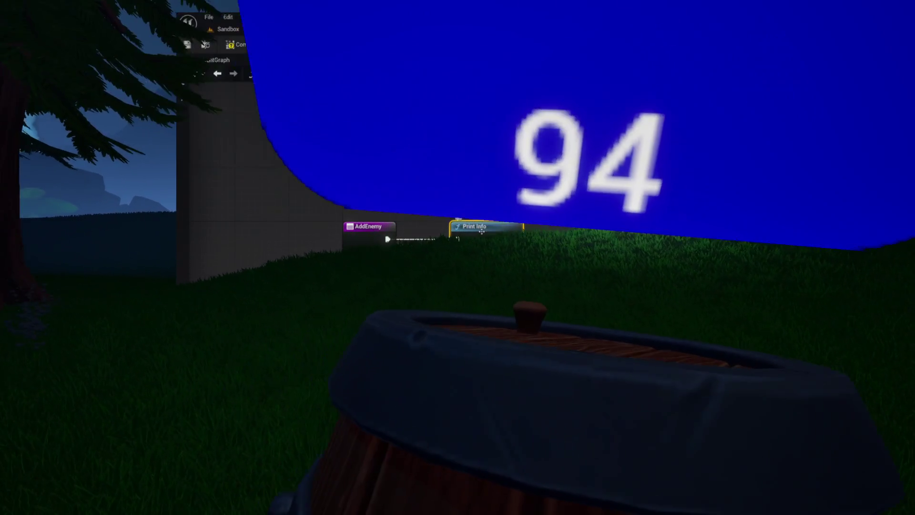
Wire AddEnemy's Enemy into Print Info's World Obj and Part 2, placing Get Display Name below.
left_click_drag(386, 252, 467, 253)
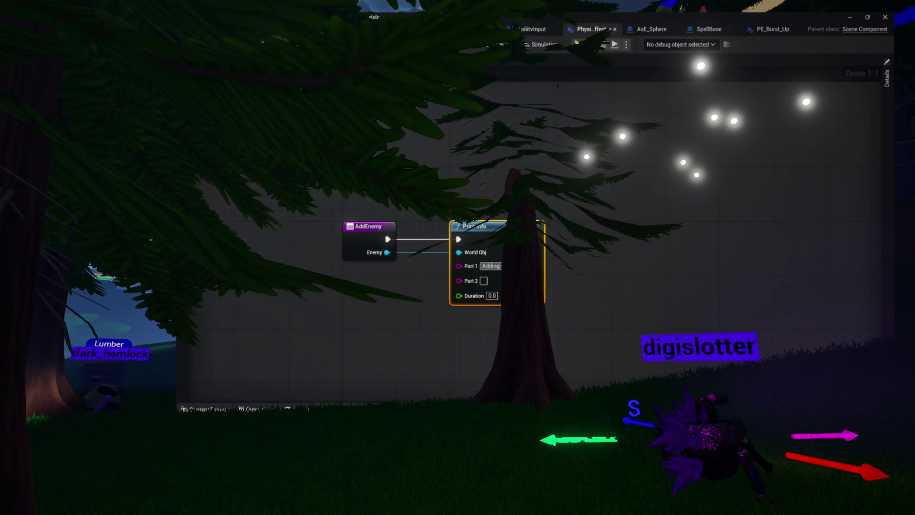
mouse_move(387, 252)
left_mouse_down()
mouse_move(408, 300)
mouse_move(462, 282)
left_mouse_up()
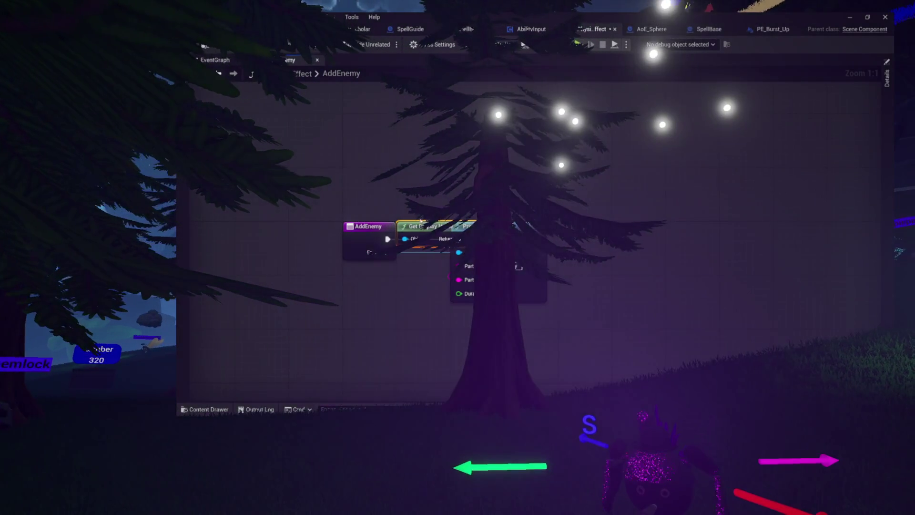
left_click_drag(413, 246, 460, 320)
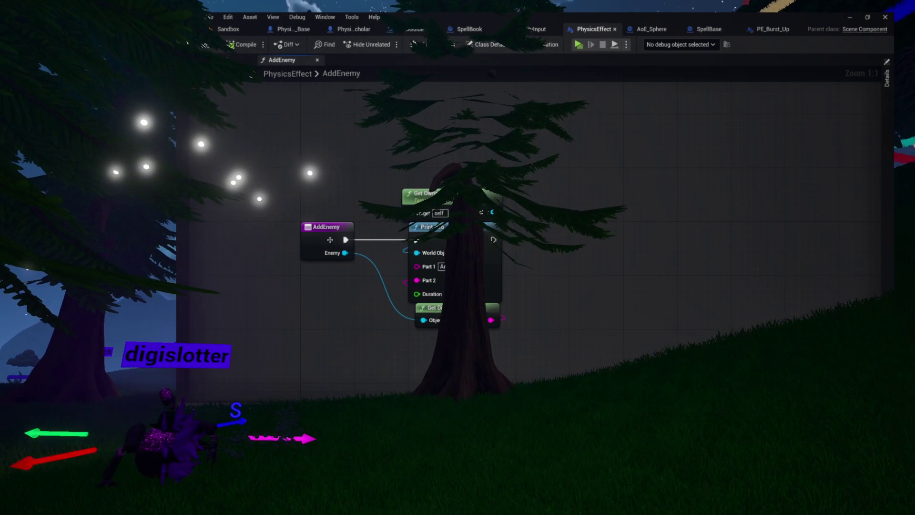
Tidy the AddEnemy and Print Info nodes, keep Duration at 0.0, and open Print Info's graph.
left_click_drag(302, 180, 544, 343)
left_click(543, 330)
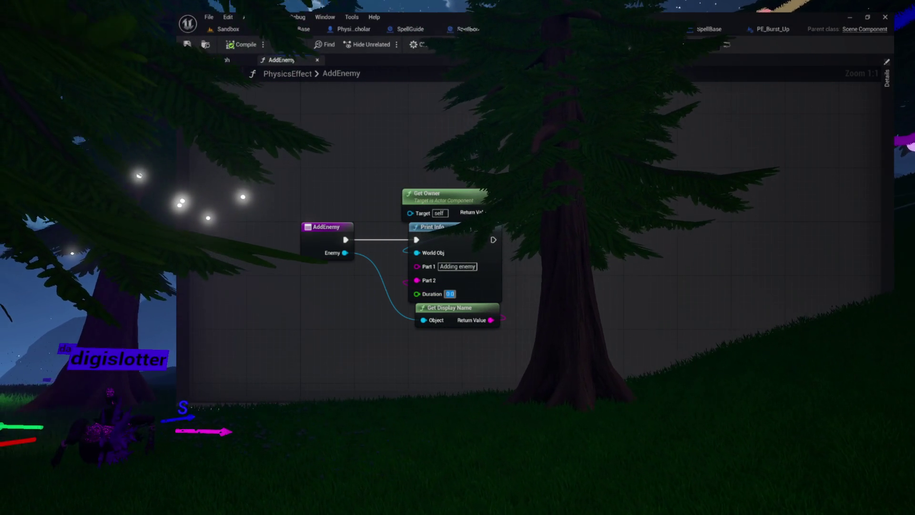
left_click(496, 178)
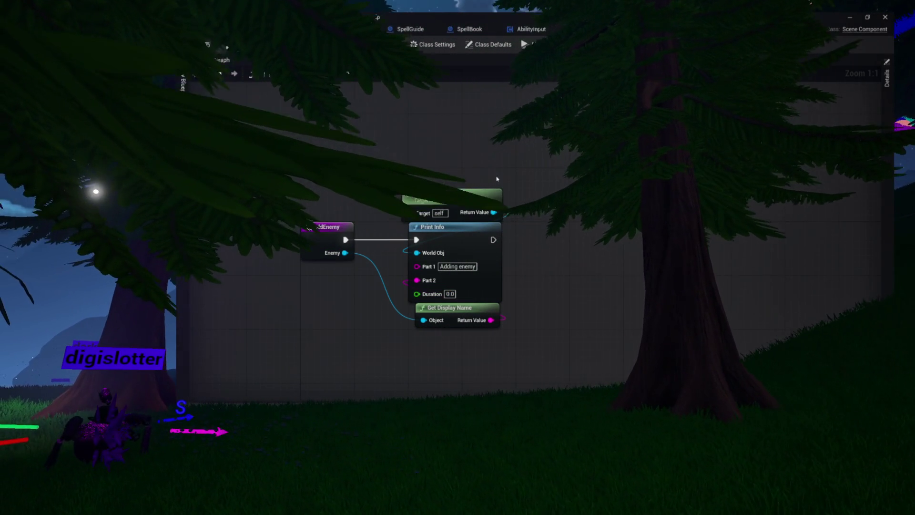
double_click(491, 239)
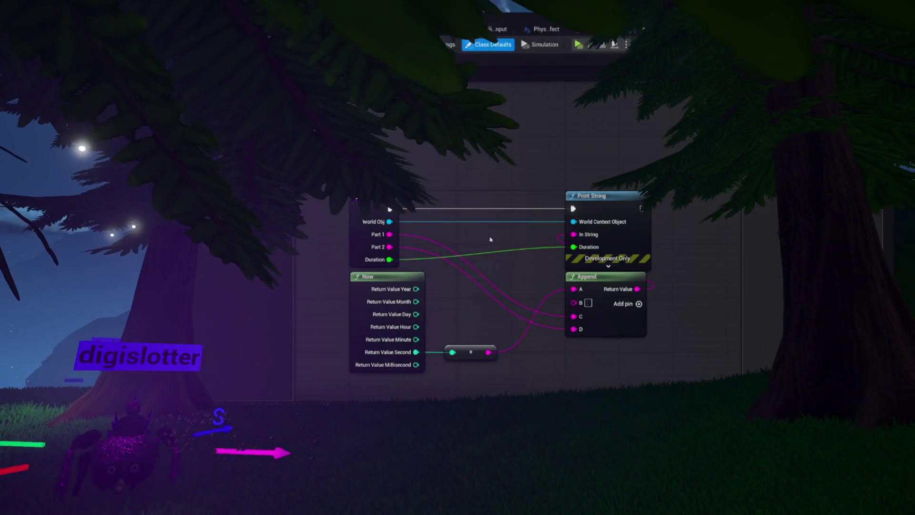
Set the PrintInfo function's Duration input default to 5.0.
left_click(374, 224)
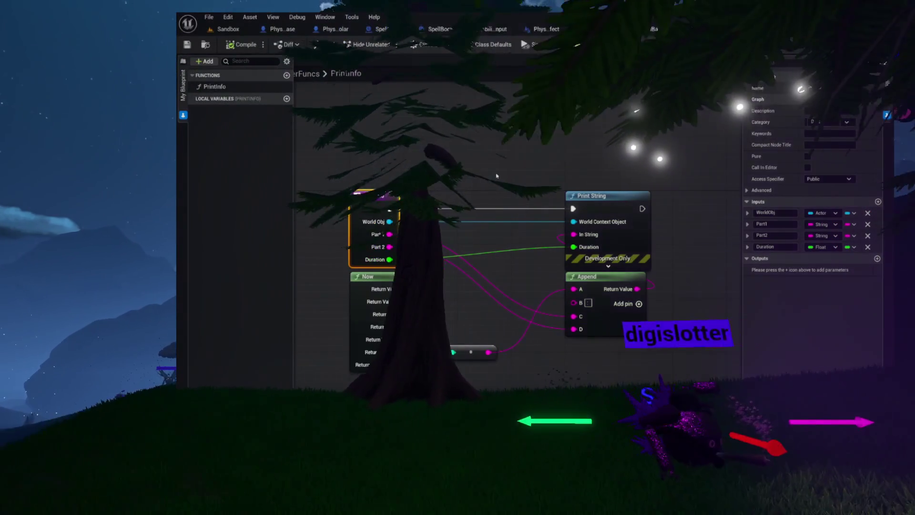
left_click(747, 246)
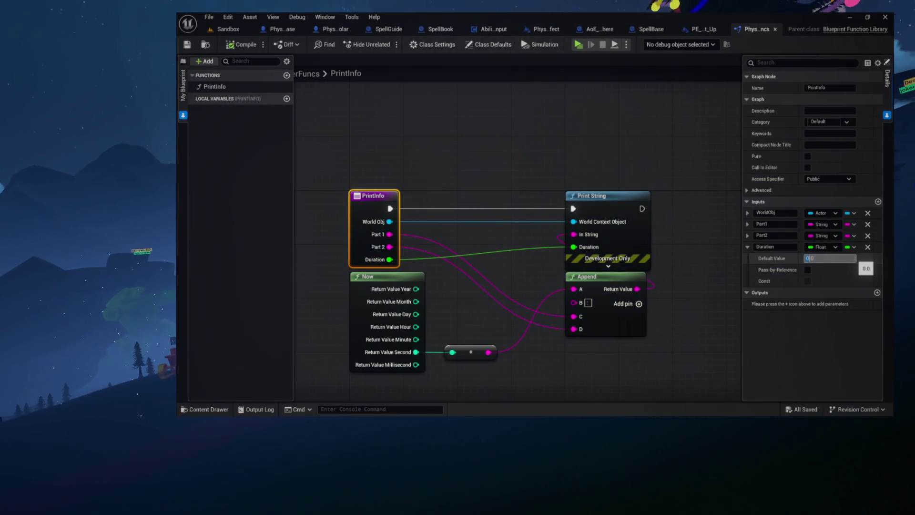
type("5.0")
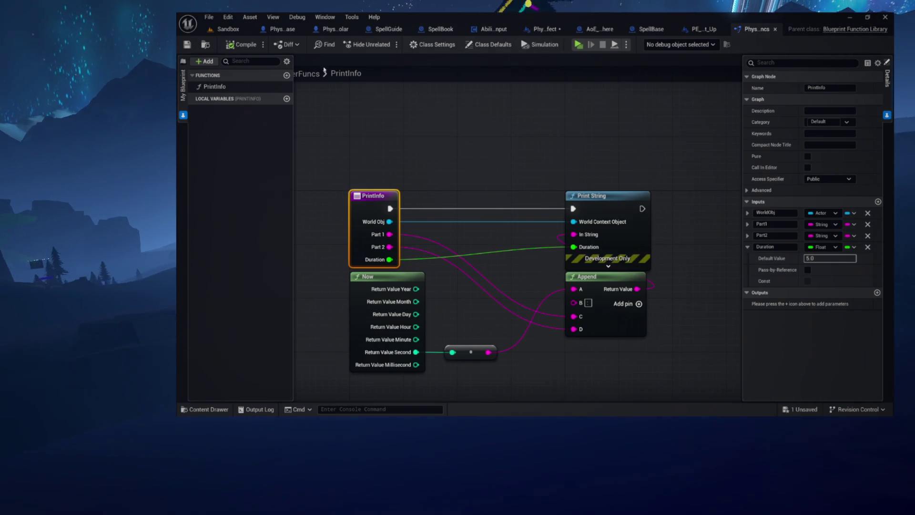
left_click(747, 247)
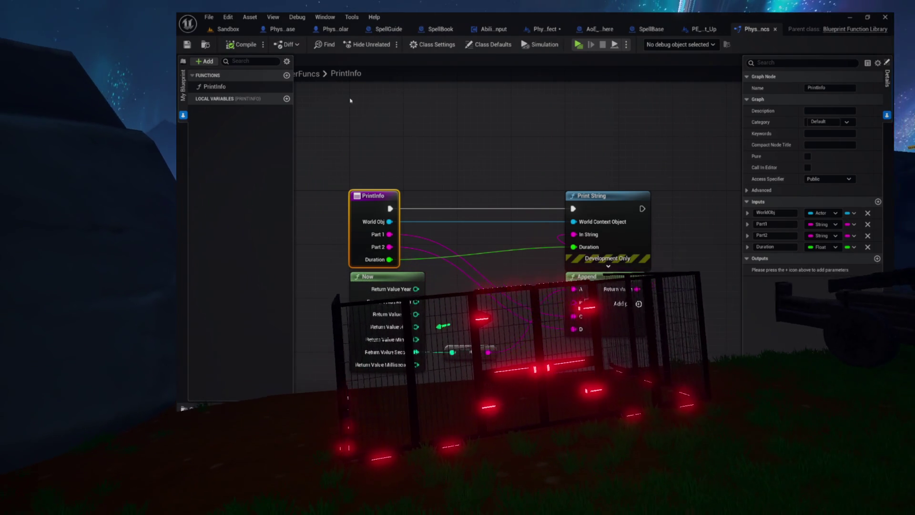
Collapse the Details panel and close the PhysickerFuncs function library.
left_click(395, 114)
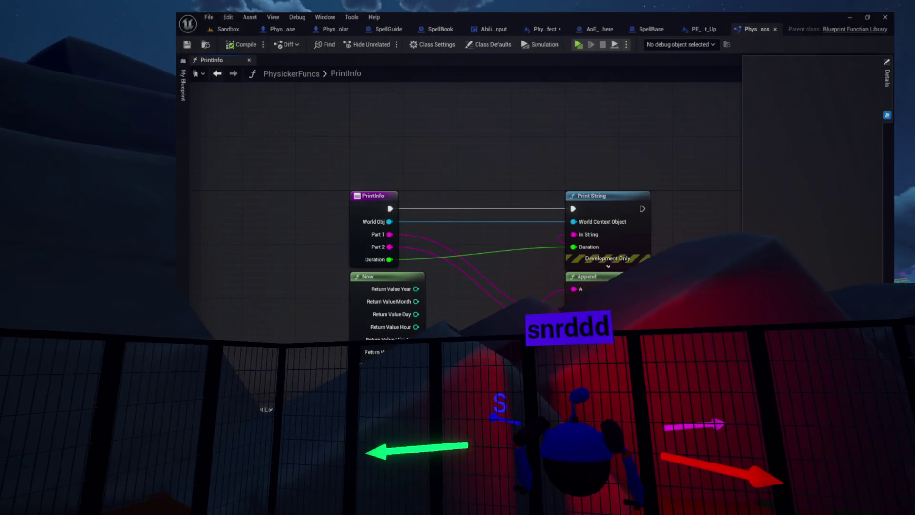
left_click(655, 121)
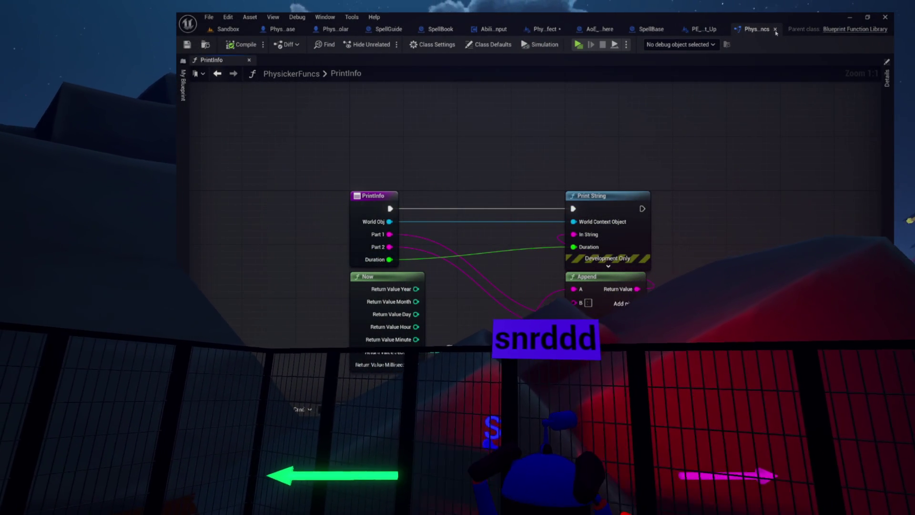
left_click(775, 29)
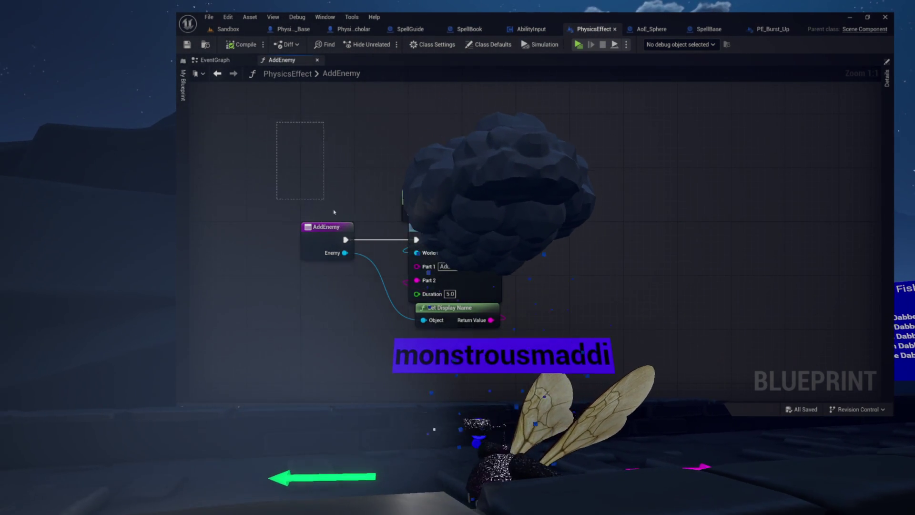
Select the AddEnemy nodes and look through the PE_Burst_Up and SpellBase blueprints, ending on PE_Burst_Up.
left_click_drag(303, 177, 500, 381)
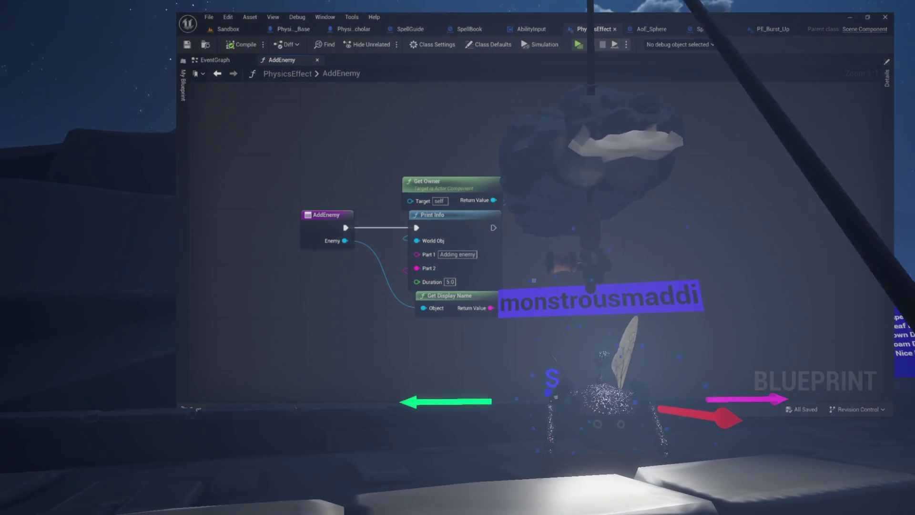
left_click(769, 30)
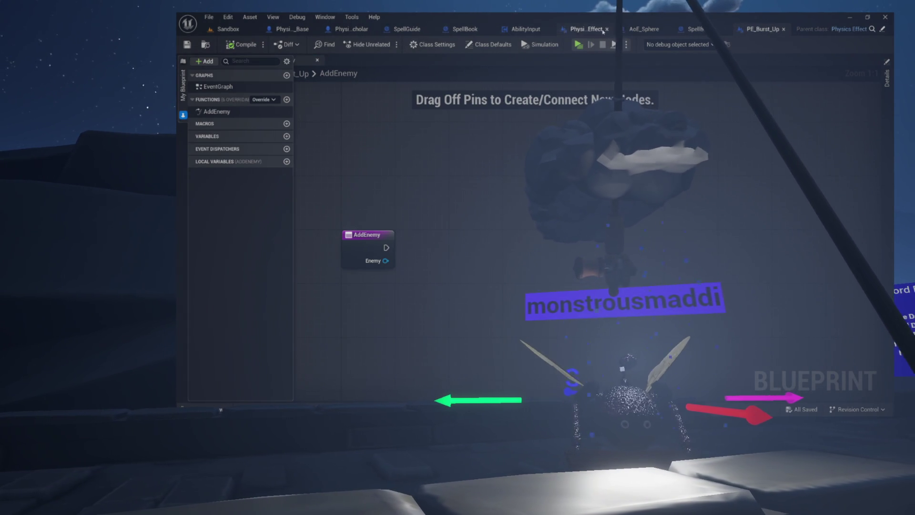
left_click(698, 29)
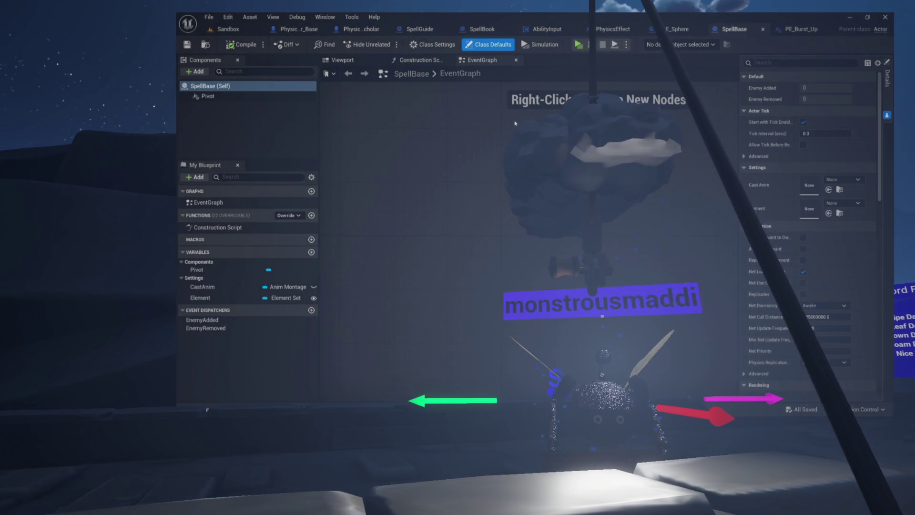
left_click(801, 29)
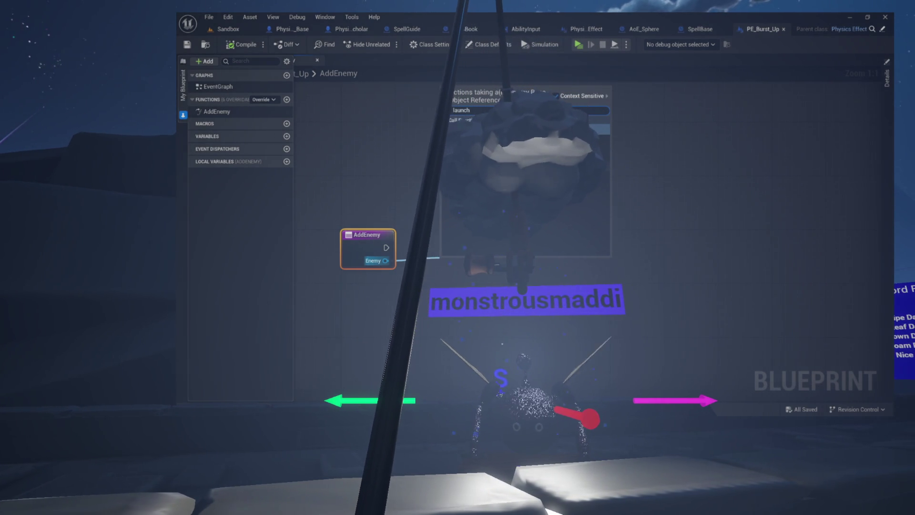
Add a Launch node from Enemy with Velocity Z 10.0 and compile.
key("Return")
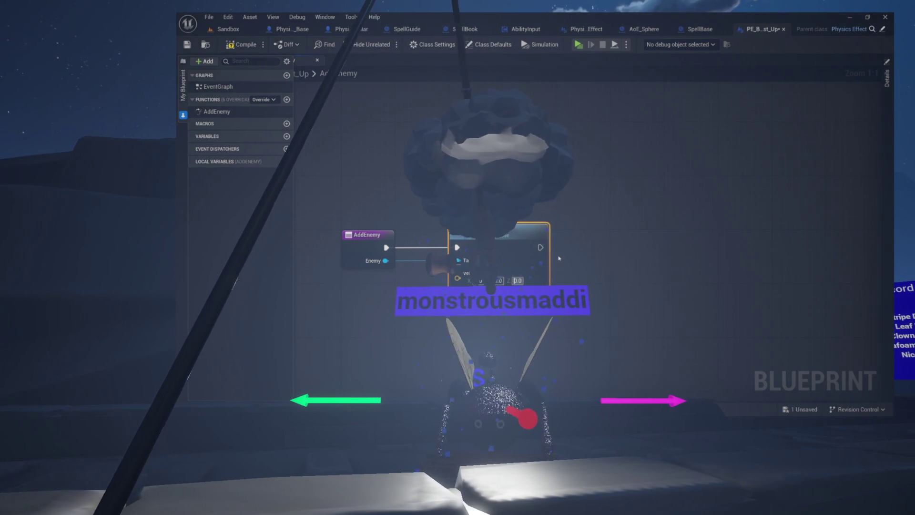
left_click(519, 280)
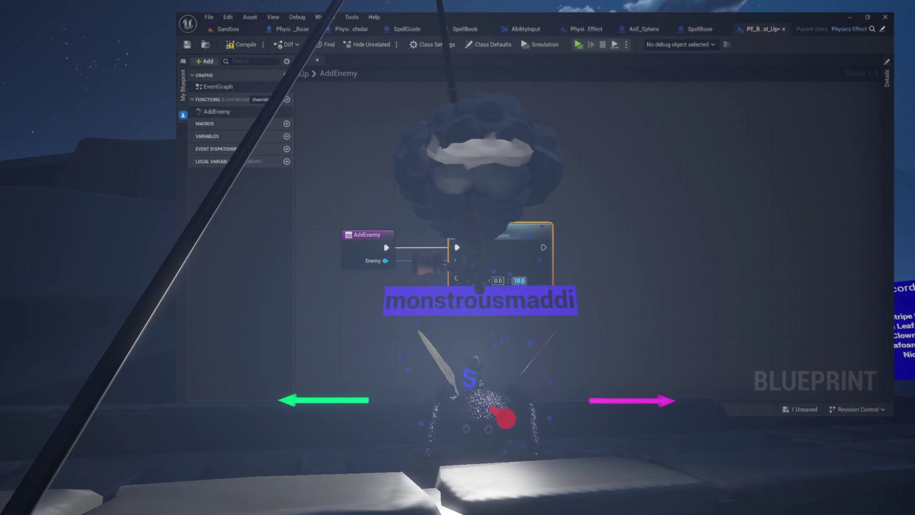
left_click(242, 44)
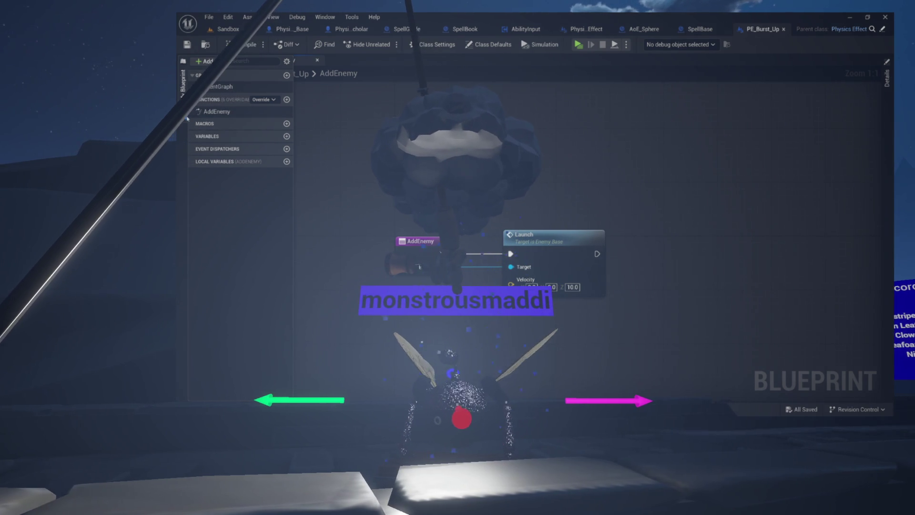
Hide the member list and close the AddEnemy function graph.
left_click(328, 85)
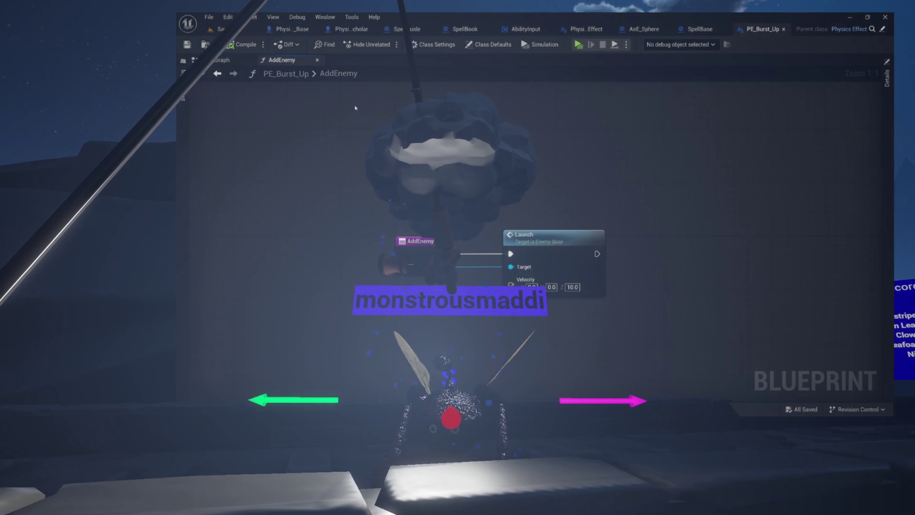
left_click(317, 60)
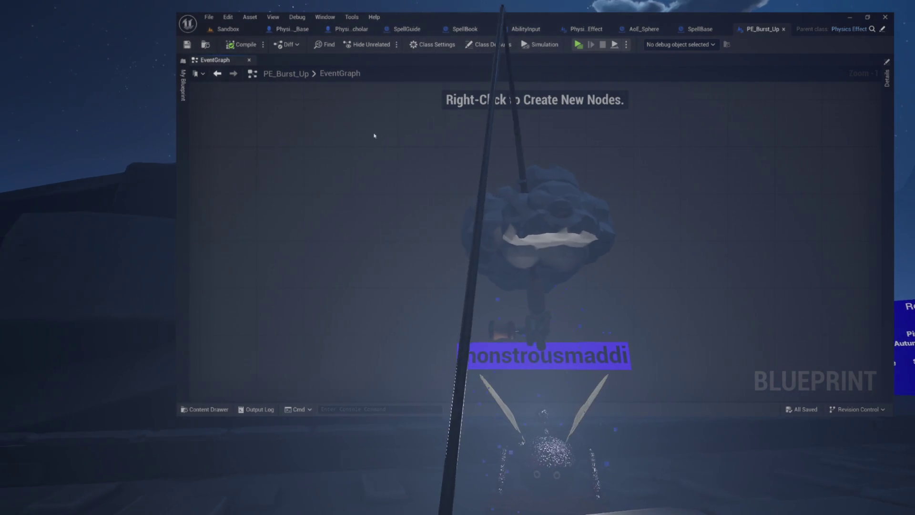
scroll(390, 221, "down", 3)
Bring up the Content Drawer at Content > Spell > Physics, then dismiss it.
scroll(390, 221, "up", 4)
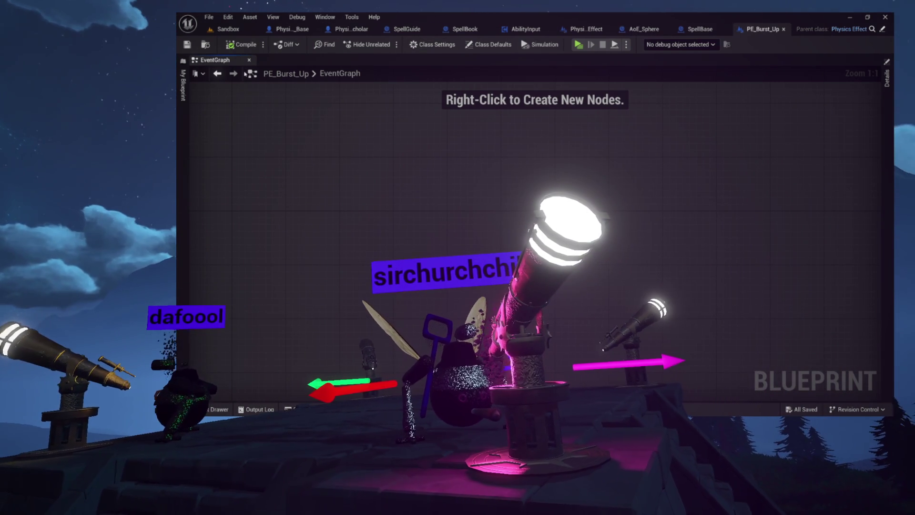
key("ctrl+space")
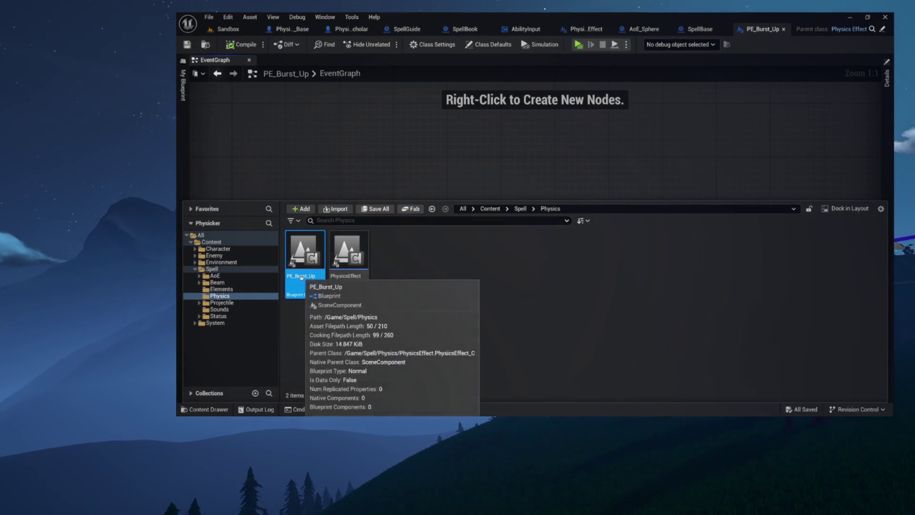
left_click(356, 185)
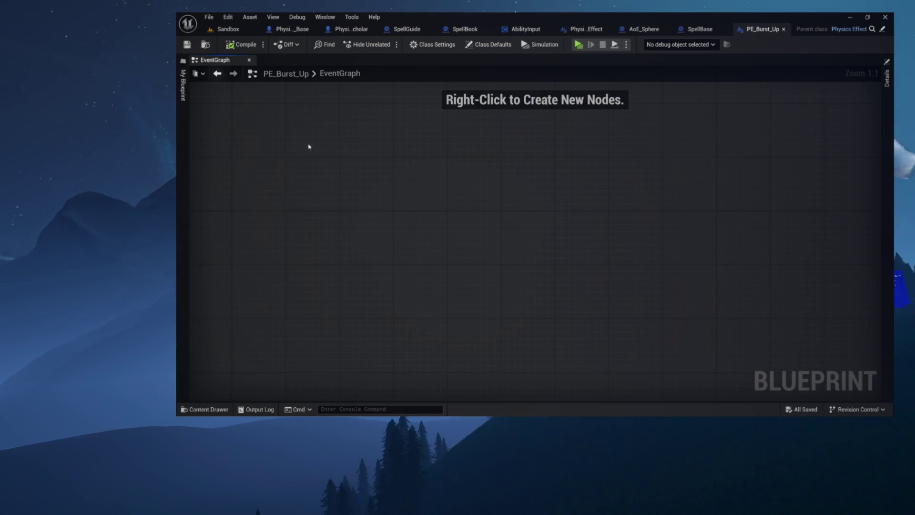
Reopen PE_Burst_Up's AddEnemy function with its Launch node and bring the Content Drawer back up.
left_click(184, 88)
double_click(214, 108)
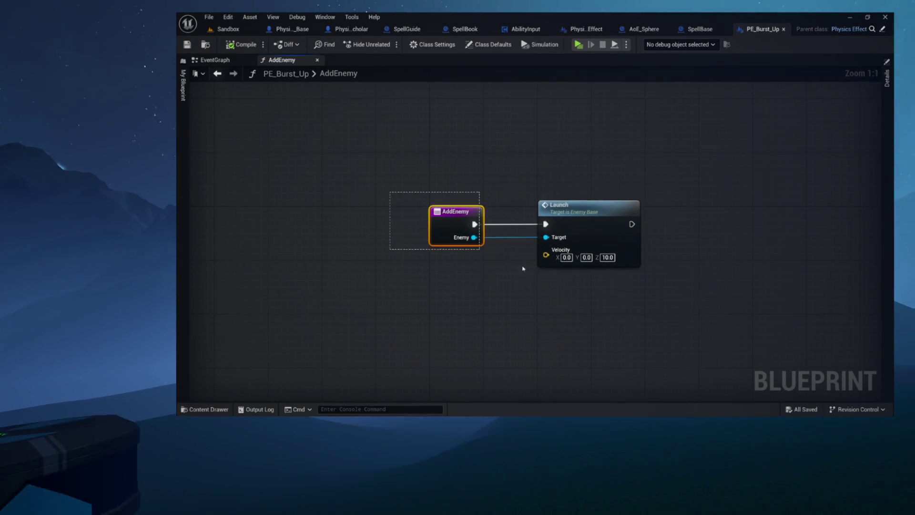
left_click_drag(440, 234, 598, 292)
left_click(590, 300)
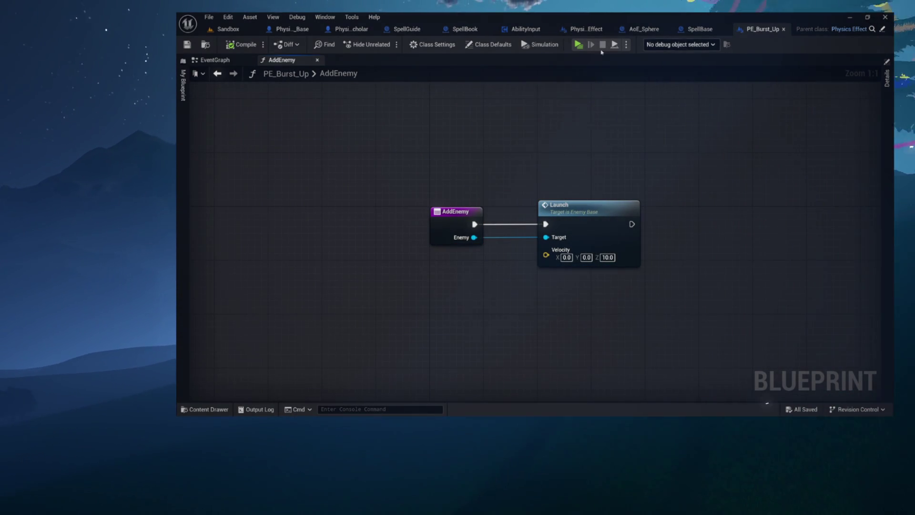
key("ctrl+space")
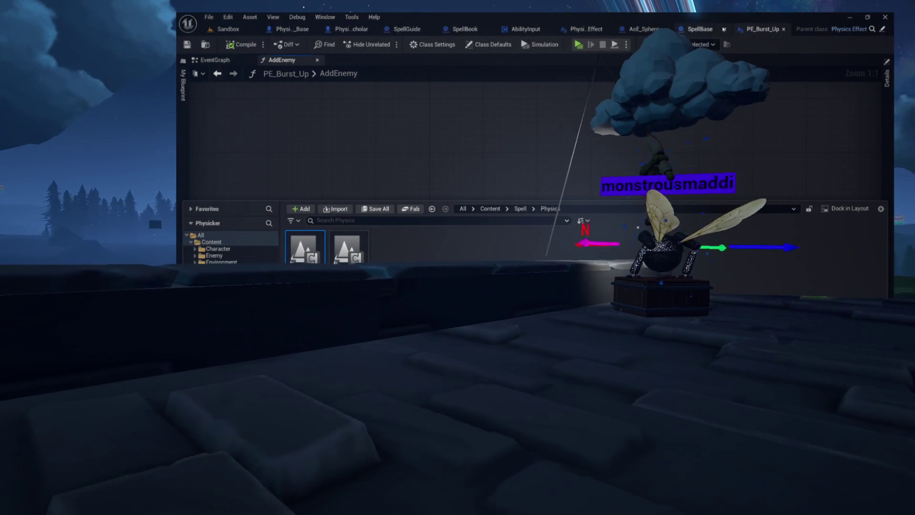
Close the PE_Burst_Up and SpellBase blueprints and select Physicker_Base's CastSpell node chain.
left_click(784, 29)
left_click(825, 29)
left_click(310, 29)
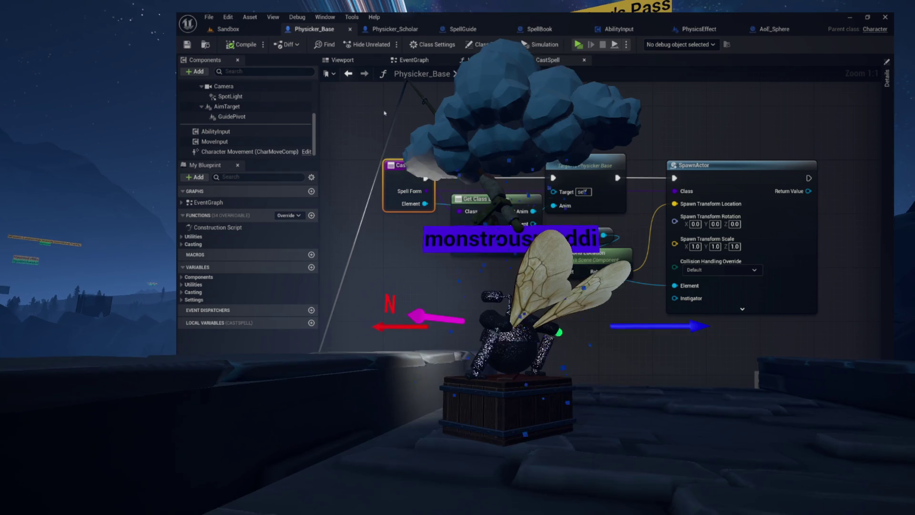
left_click_drag(401, 137, 722, 286)
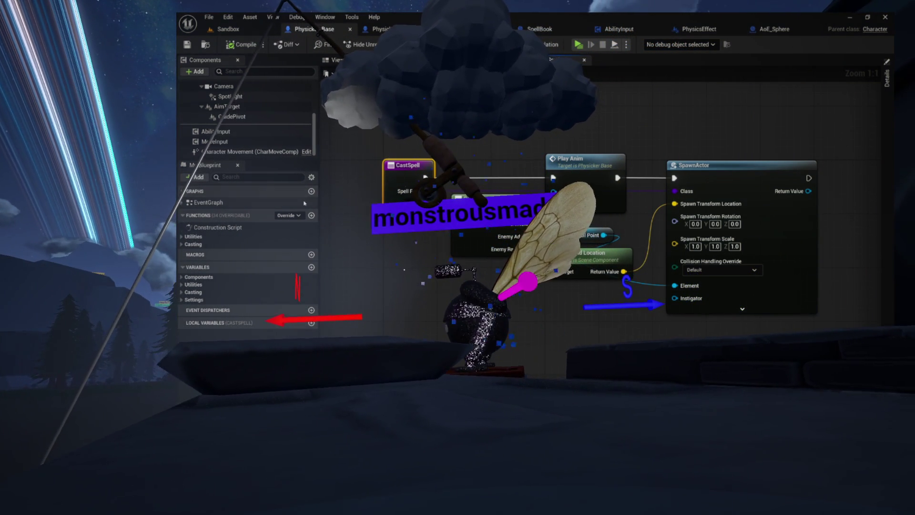
Change CastSpell's Physics input type to a Physics Effect Class Reference.
left_click(888, 84)
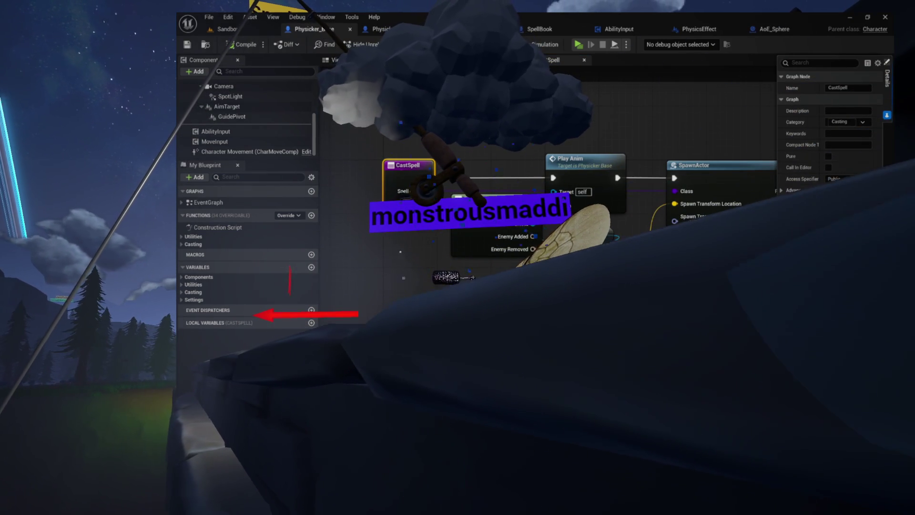
left_click_drag(777, 216, 734, 216)
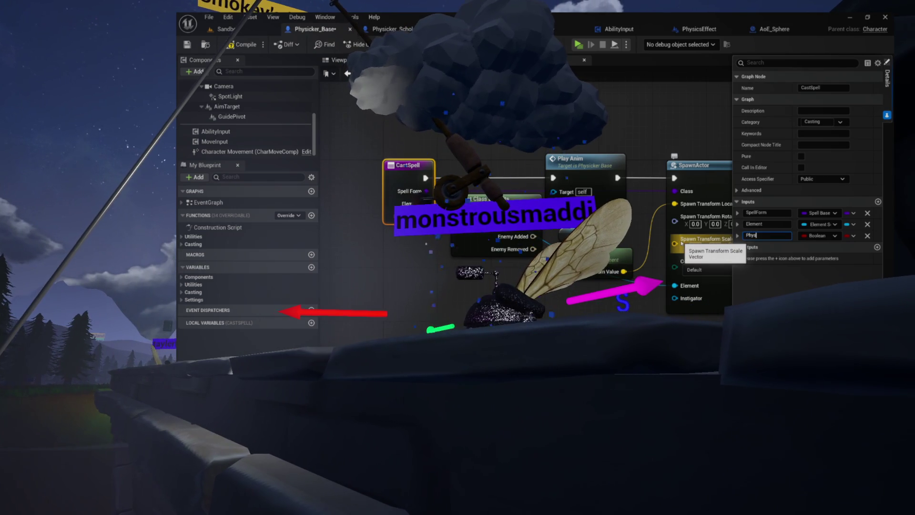
left_click(815, 235)
type("physics eff")
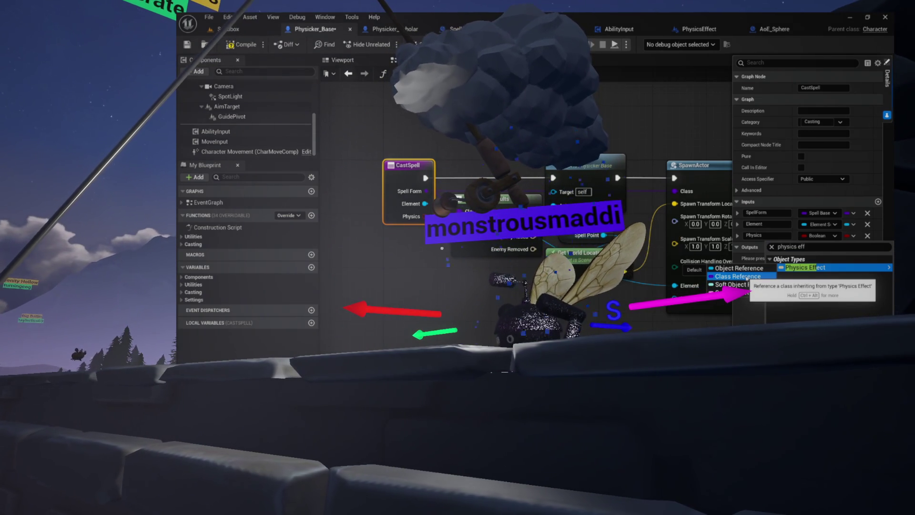
left_click(746, 277)
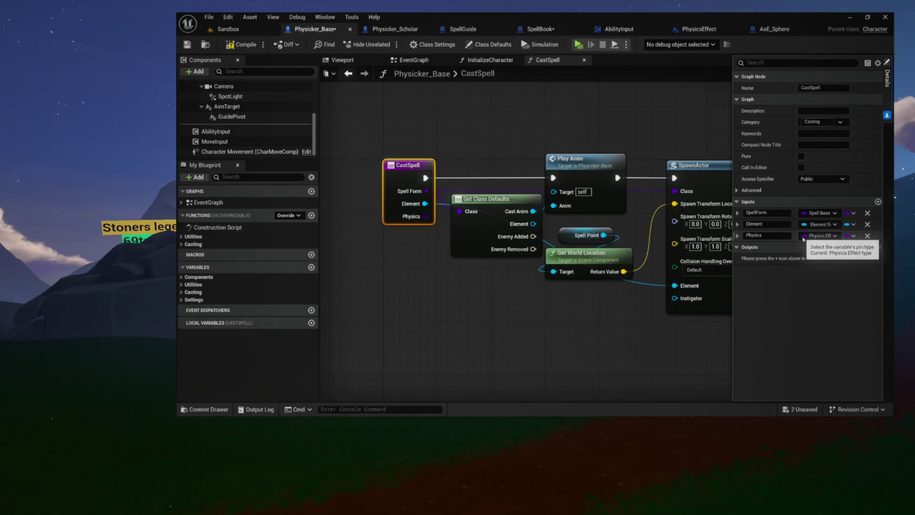
left_click_drag(475, 331, 344, 314)
left_click(523, 176)
left_click_drag(523, 177, 658, 179)
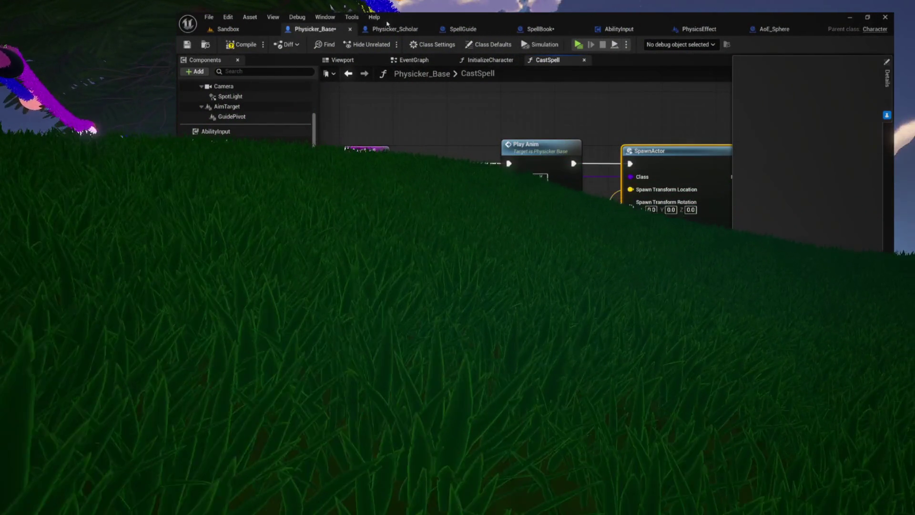
Compile Physicker_Base, then open SpellBase from Content > Spell and check its CastAnim variable.
left_click(243, 45)
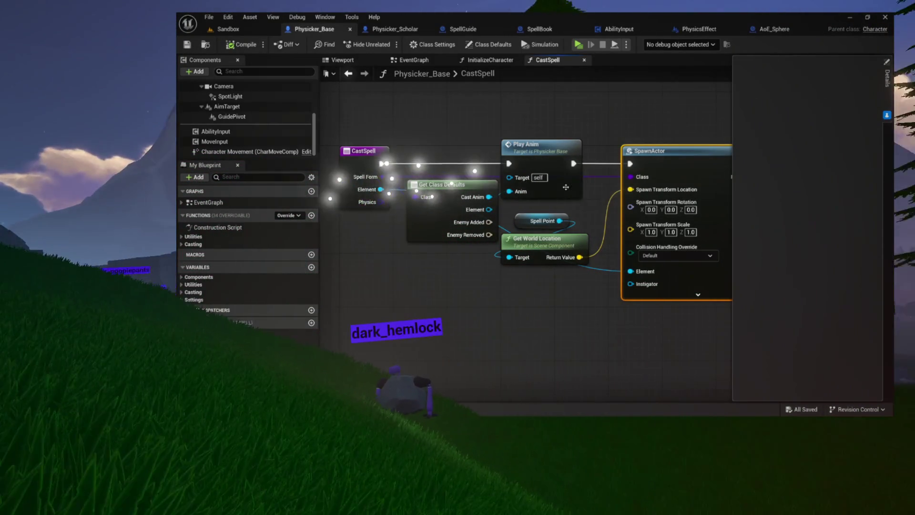
left_click(364, 151)
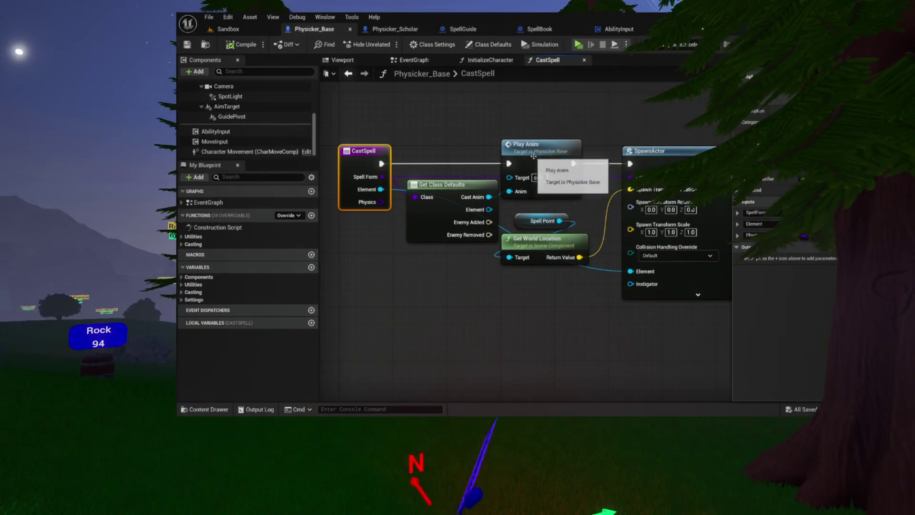
left_click(209, 409)
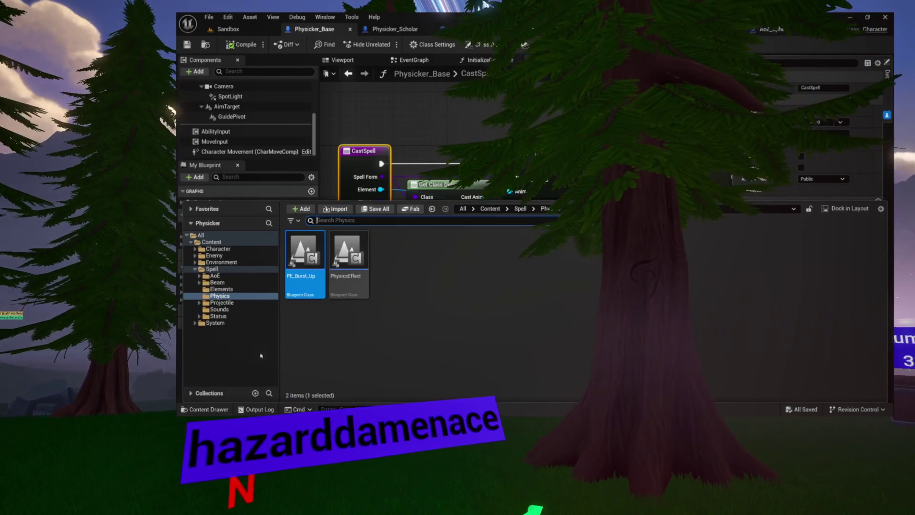
left_click(216, 283)
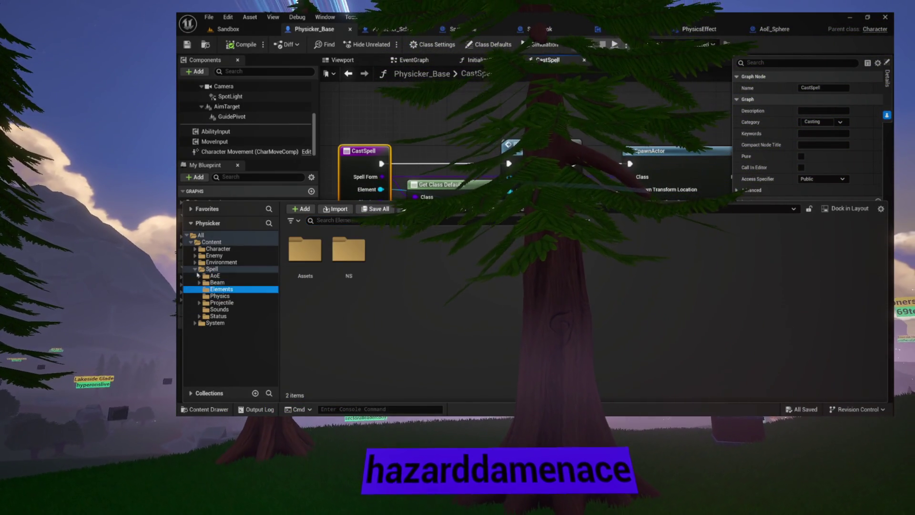
left_click(221, 288)
double_click(211, 269)
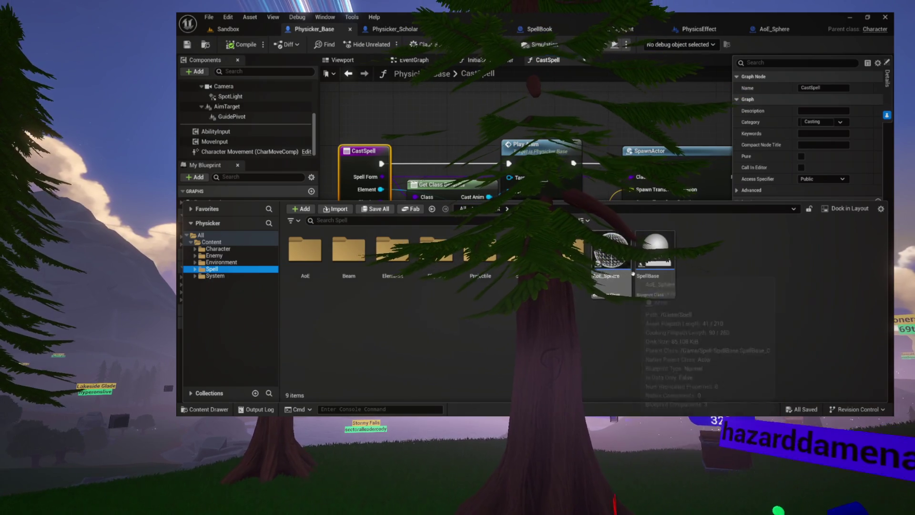
double_click(650, 259)
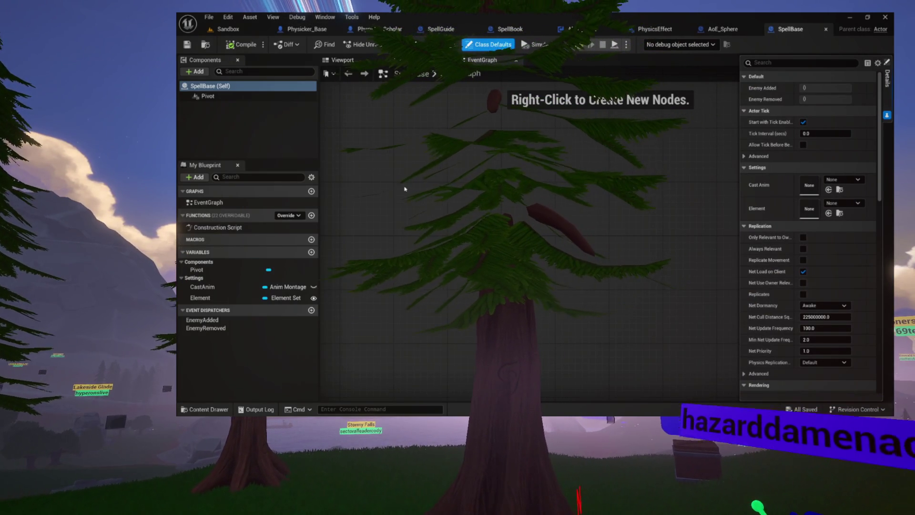
left_click(197, 287)
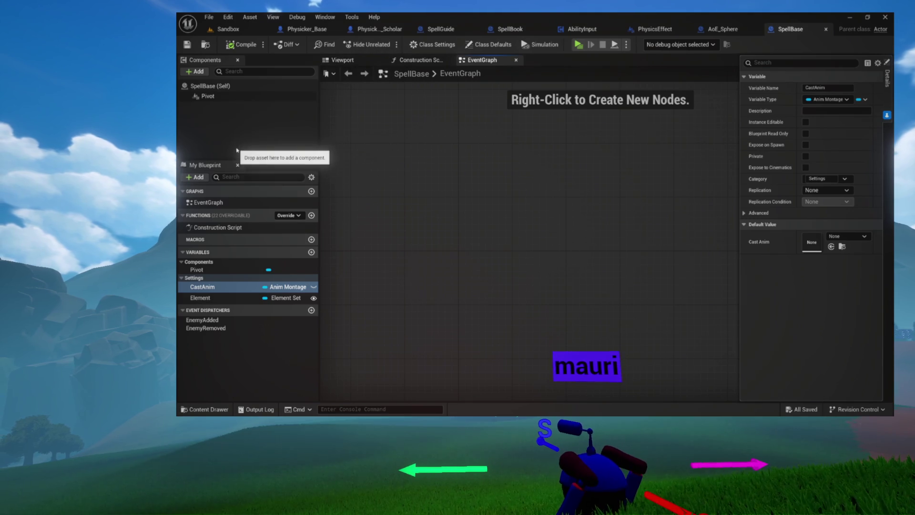
Add a PhysicsEffect variable as a Physics Effect class reference, Instance Editable and Expose on Spawn.
left_click(226, 299)
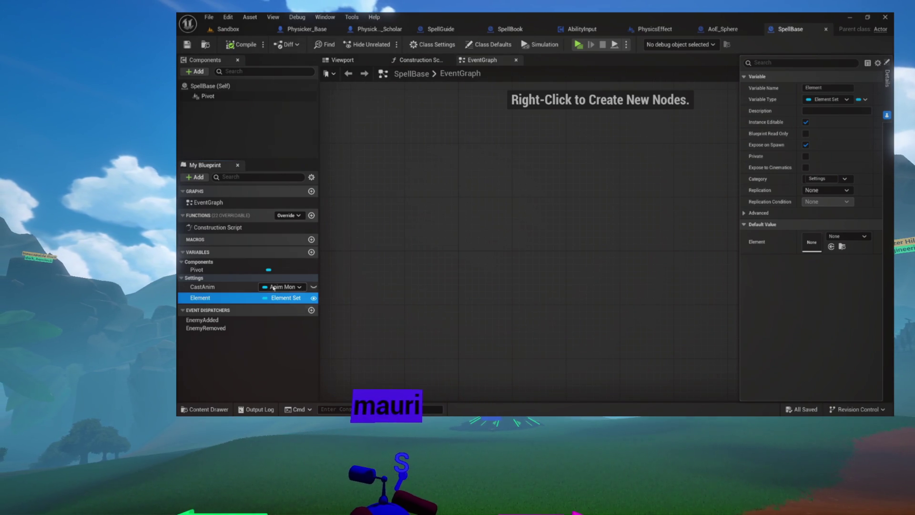
left_click(312, 252)
type("PhysicsEffect")
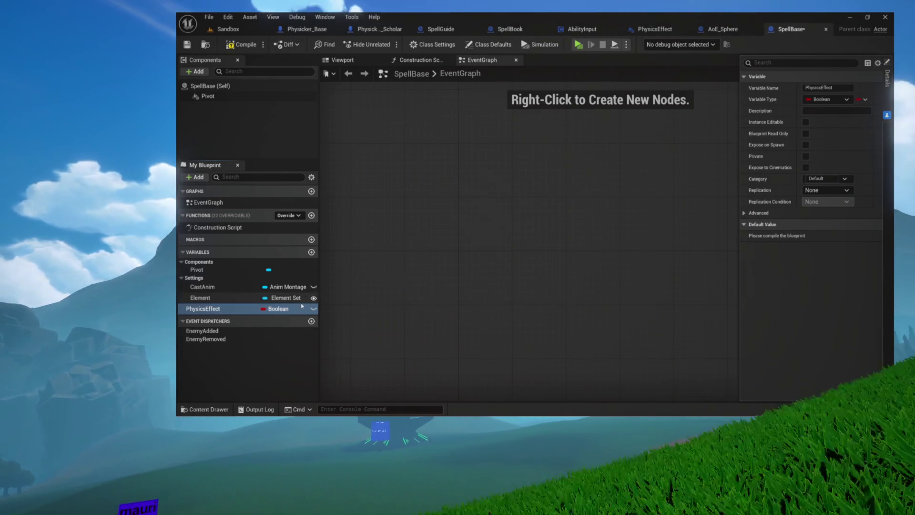
left_click(268, 308)
type("hysics effect")
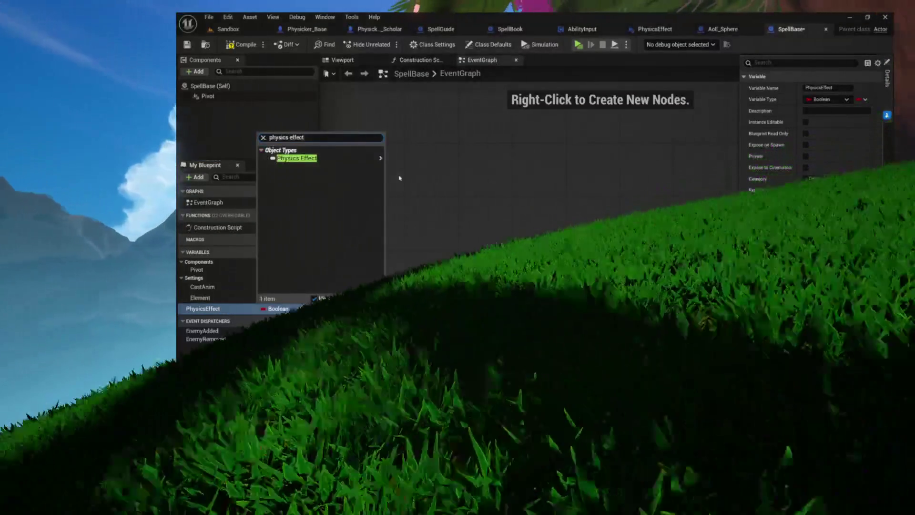
mouse_move(376, 158)
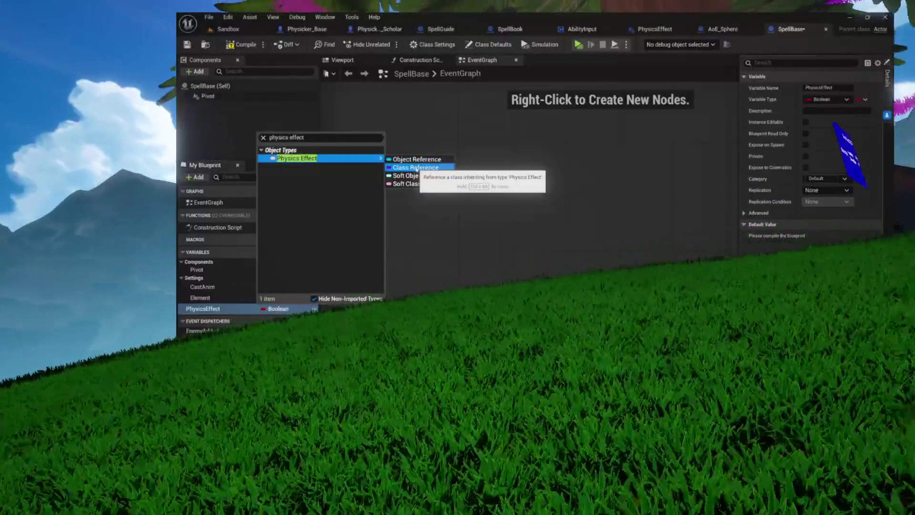
left_click(416, 168)
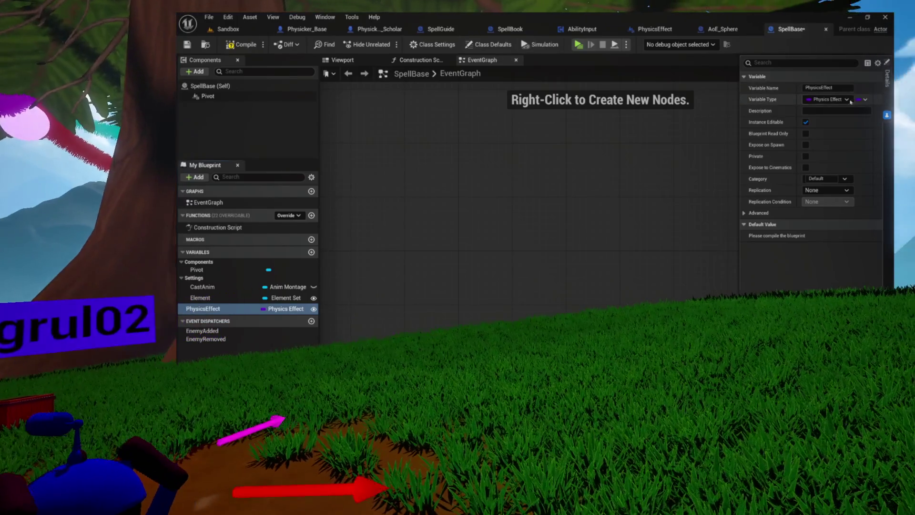
left_click(805, 145)
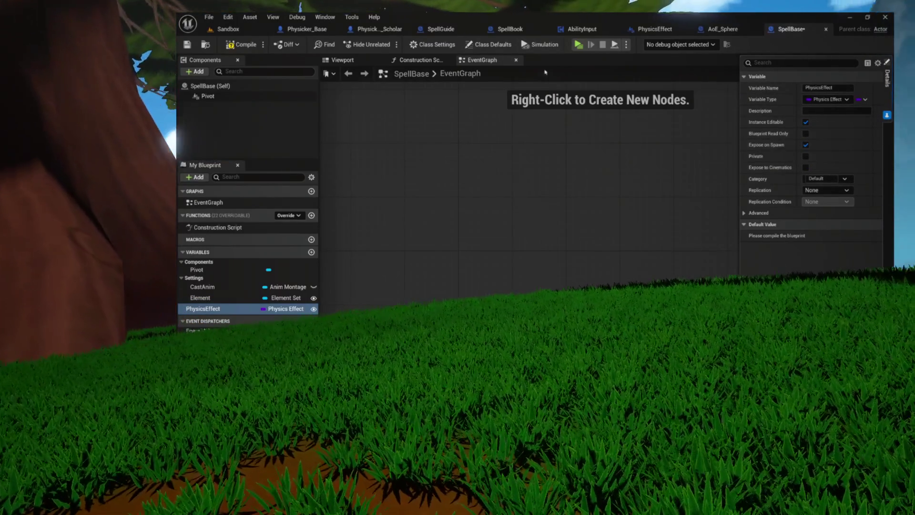
Compile SpellBase and close its blueprint.
left_click(240, 44)
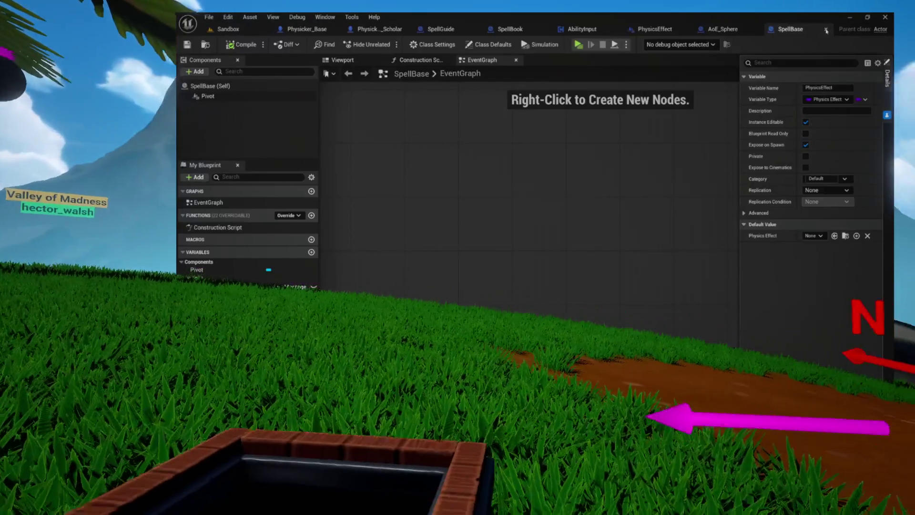
left_click(826, 29)
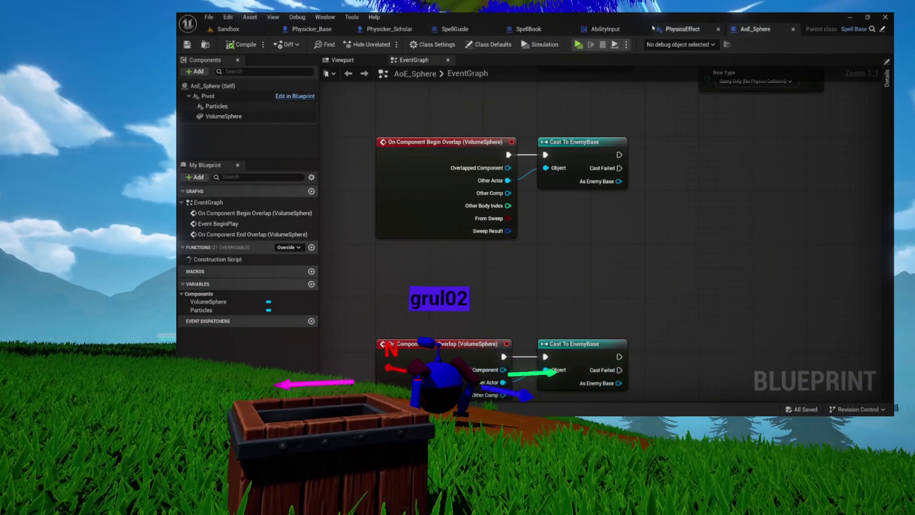
left_click(608, 30)
Move through the SpellGuide and PhysicsEffect blueprints to reach Physicker_Base's CastSpell graph.
left_click(532, 30)
left_click(470, 30)
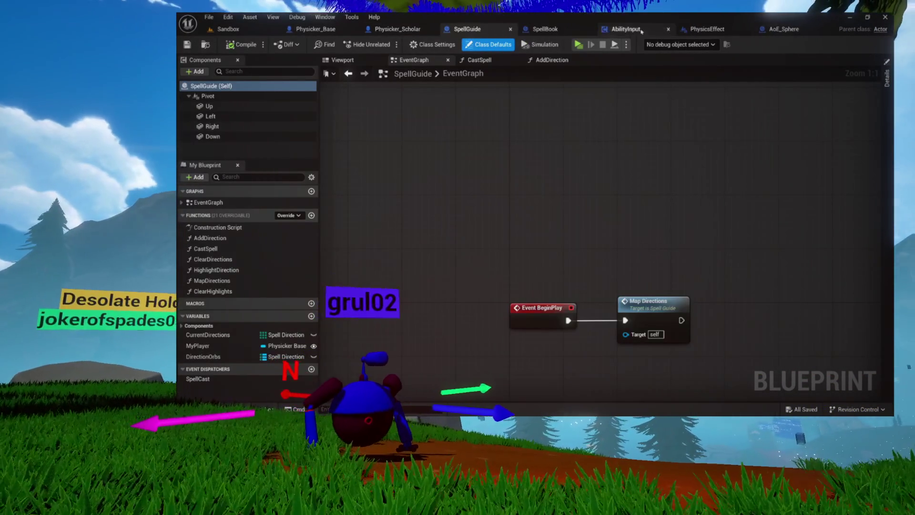
left_click(716, 30)
key("ctrl+space")
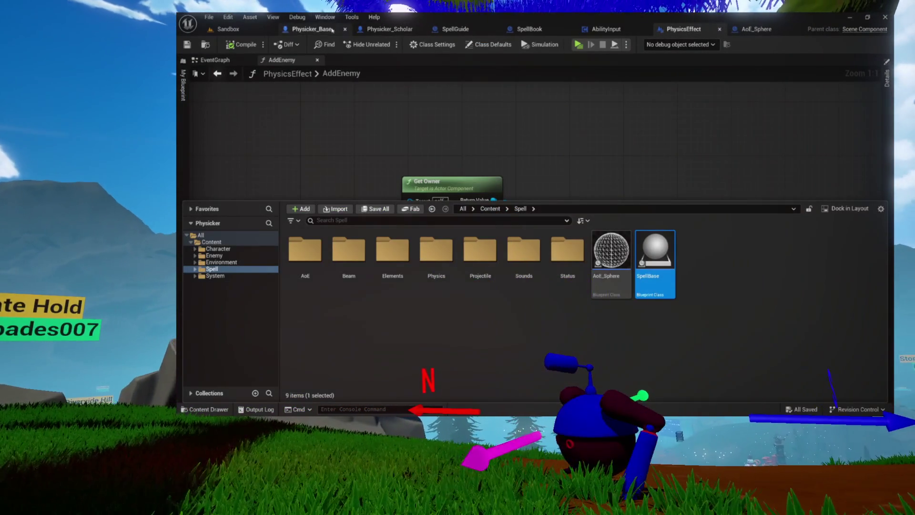
left_click(334, 30)
Refresh the SpawnActor node so it gains a Physics Effect class pin.
left_click_drag(684, 294, 590, 283)
left_click(602, 284)
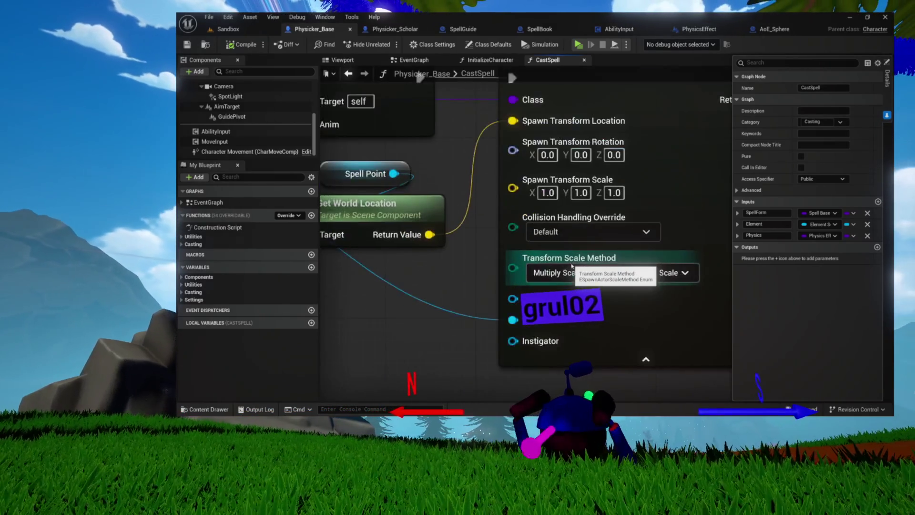
scroll(571, 265, "up", 3)
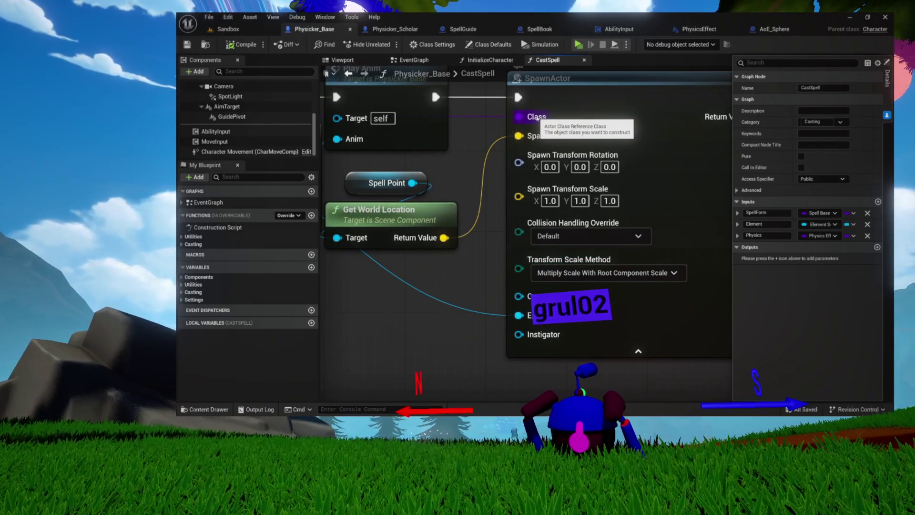
scroll(536, 118, "down", 2)
left_click_drag(334, 143, 512, 127)
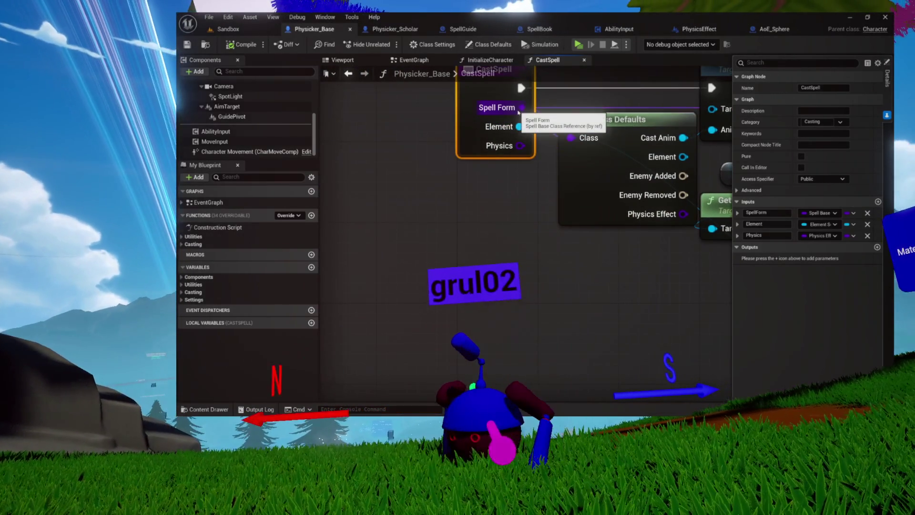
left_click_drag(725, 114, 566, 119)
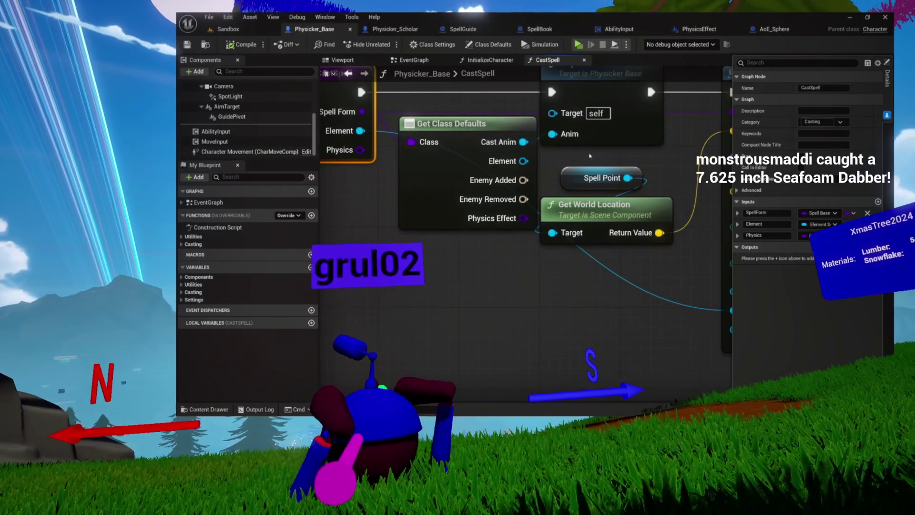
left_click_drag(864, 136, 625, 132)
right_click(638, 130)
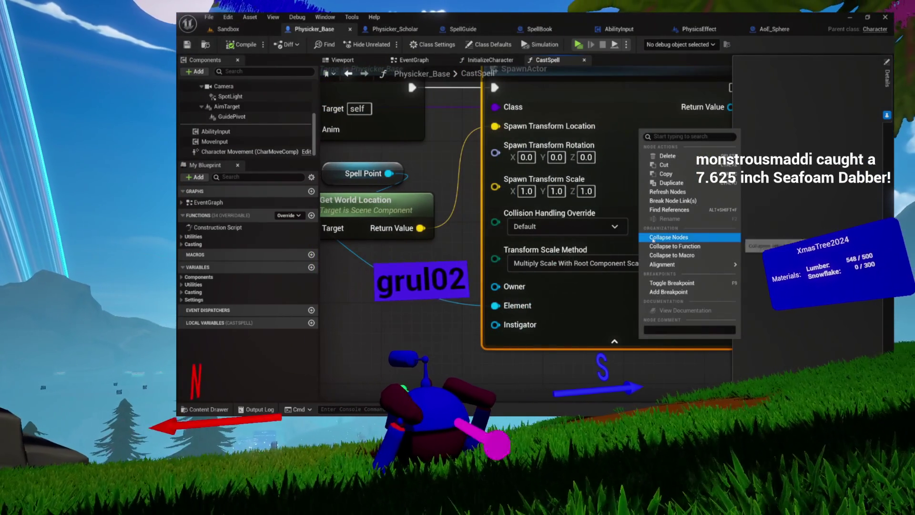
left_click(667, 191)
scroll(458, 225, "up", 2)
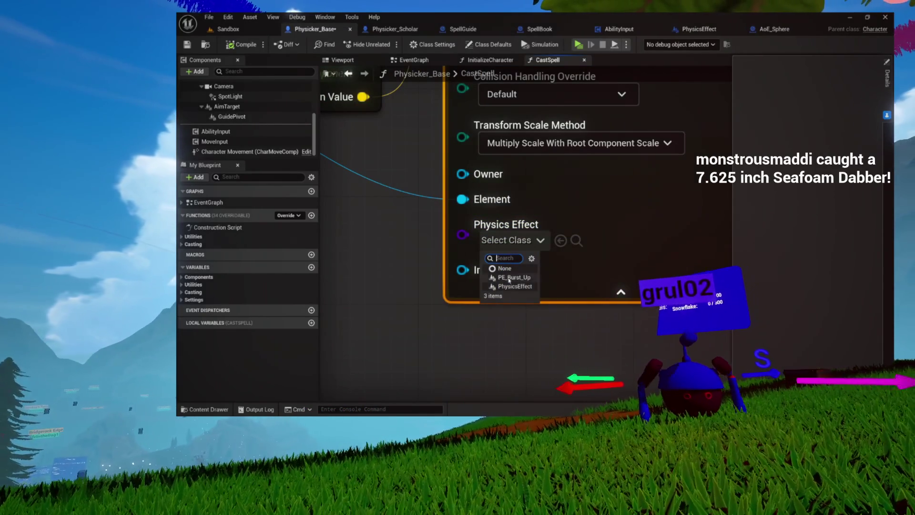
key("Home")
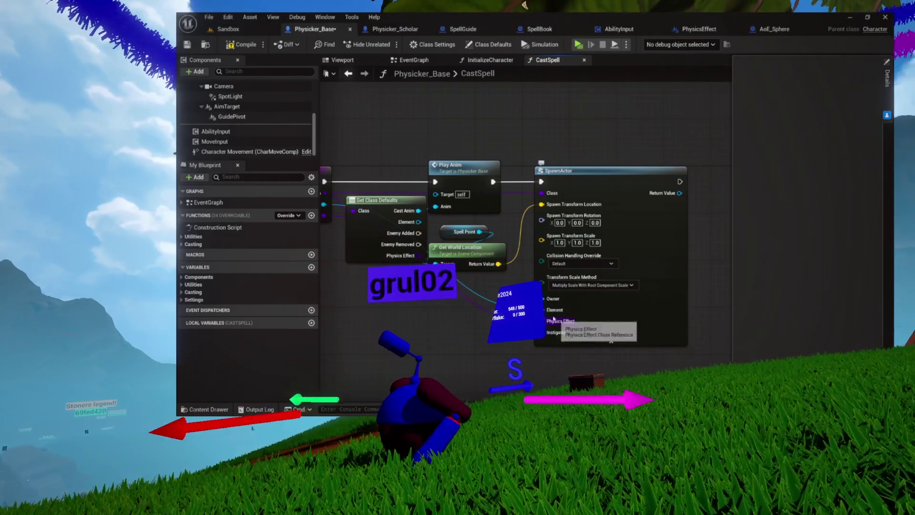
Connect a Get a reference to self node to SpawnActor's Owner pin.
scroll(545, 310, "up", 1)
scroll(540, 366, "up", 4)
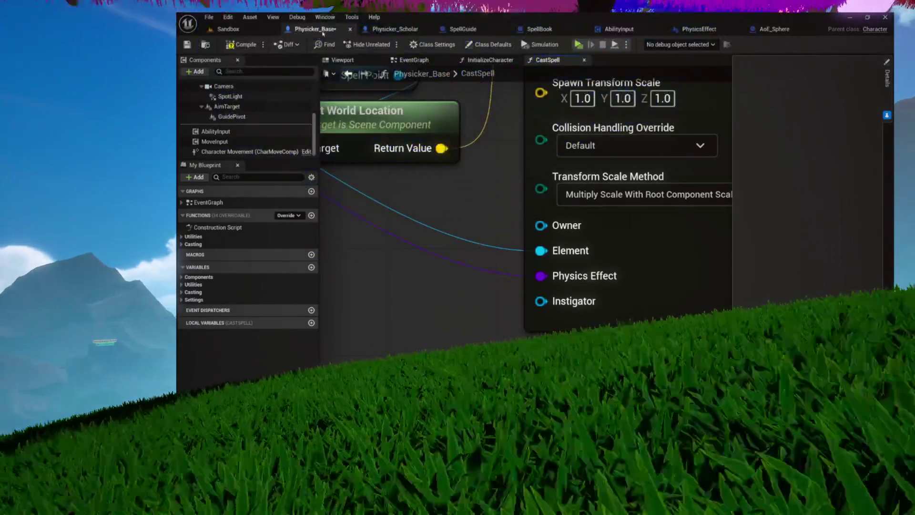
left_click_drag(534, 230, 412, 265)
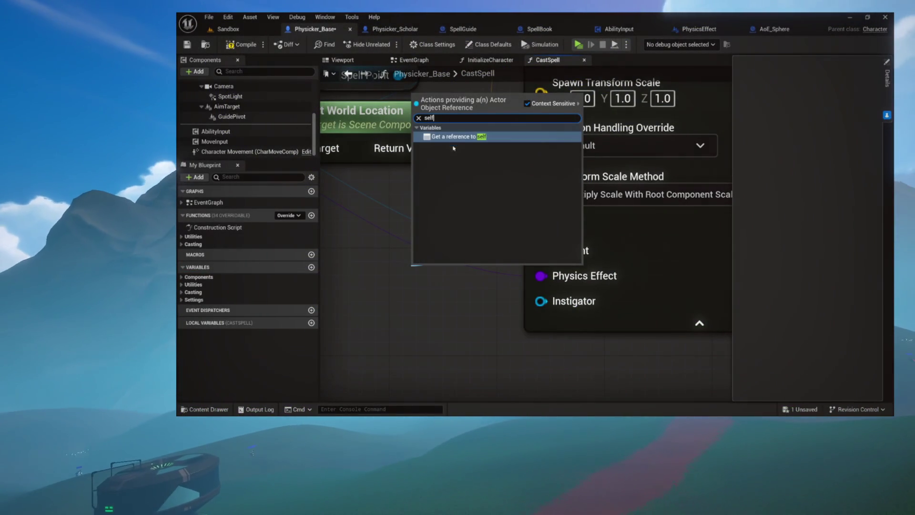
left_click(454, 136)
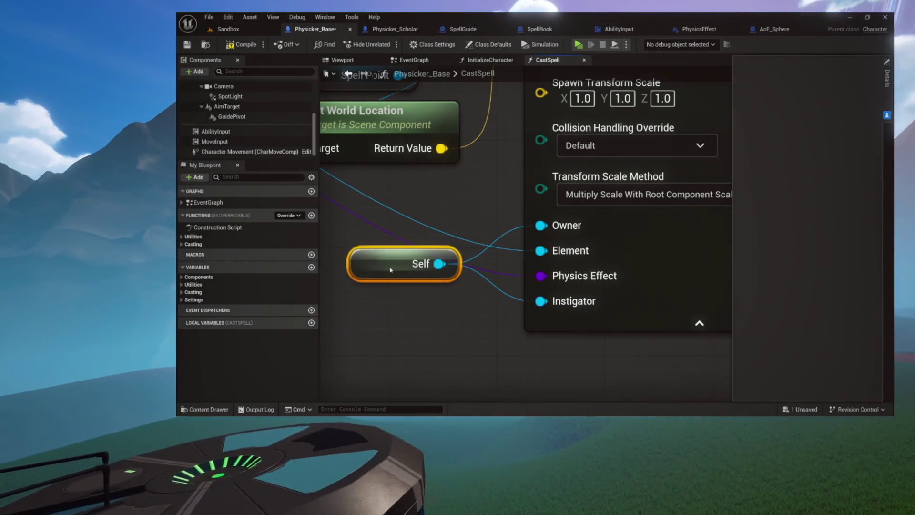
scroll(408, 233, "down", 6)
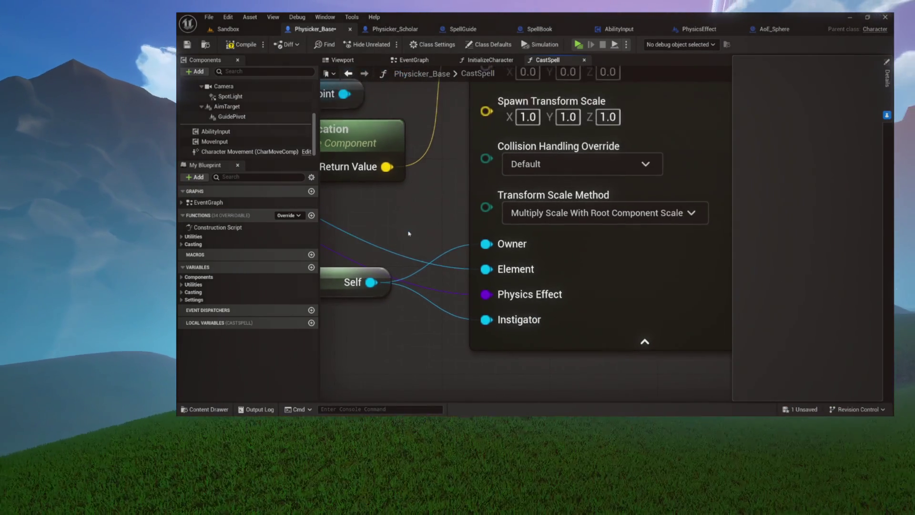
scroll(409, 233, "up", 2)
mouse_move(409, 233)
left_mouse_down()
mouse_move(561, 254)
mouse_move(582, 280)
mouse_move(525, 283)
left_mouse_up()
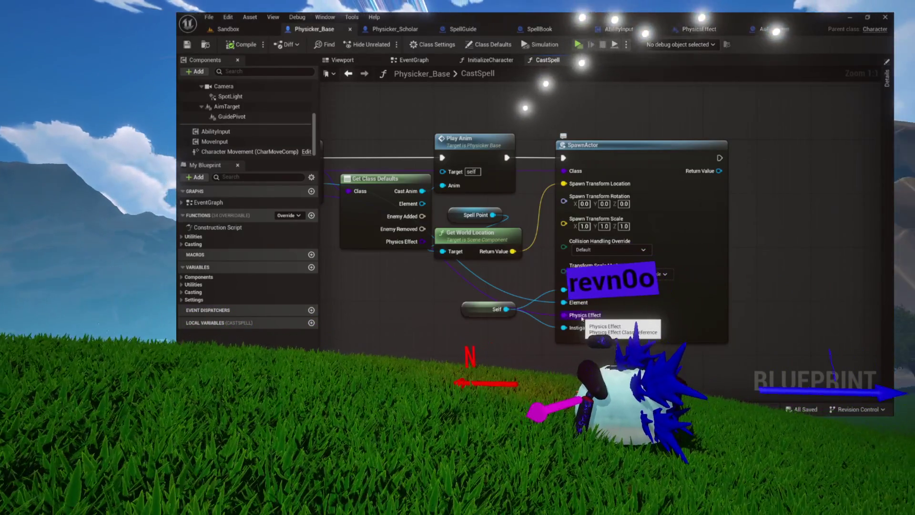
Close the CastSpell and InitializeCharacter graphs and the SpellGuide, AbilityInput and PhysicsEffect blueprint tabs.
left_click(584, 59)
left_click(516, 60)
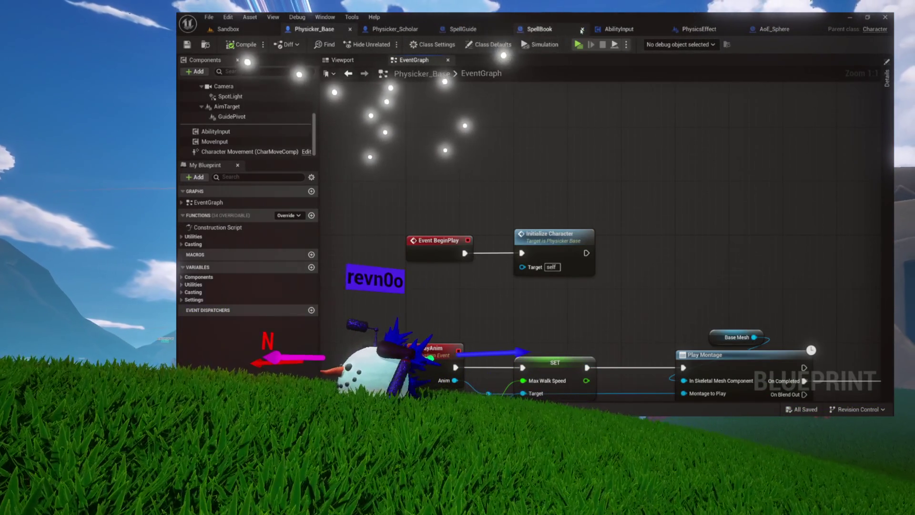
left_click(478, 29)
left_click(509, 30)
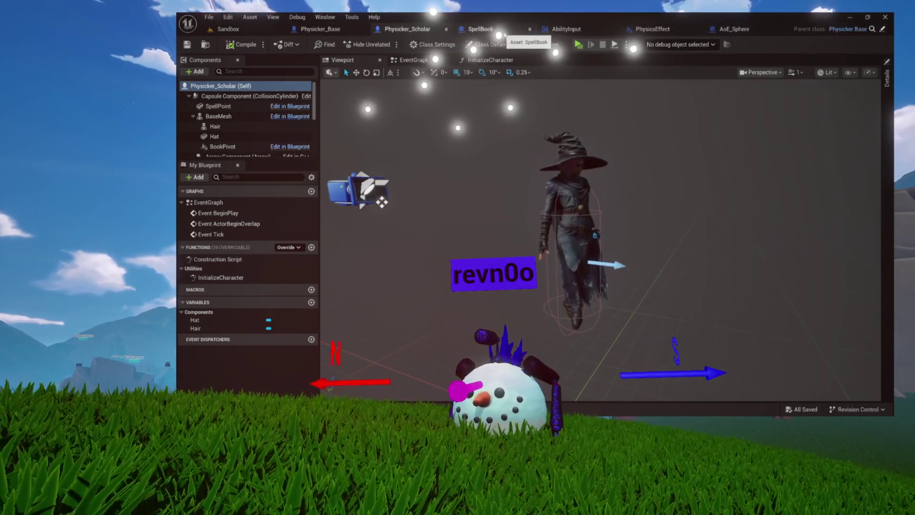
left_click(524, 31)
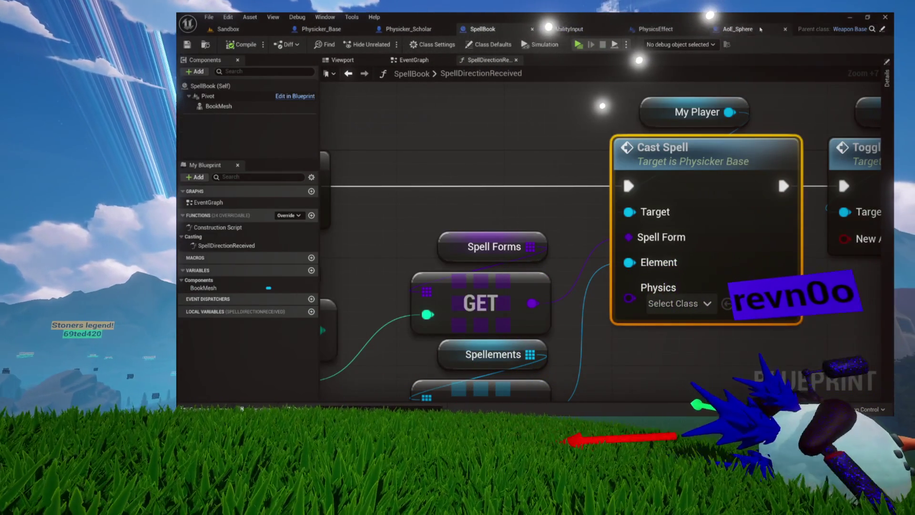
left_click(606, 34)
left_click(641, 29)
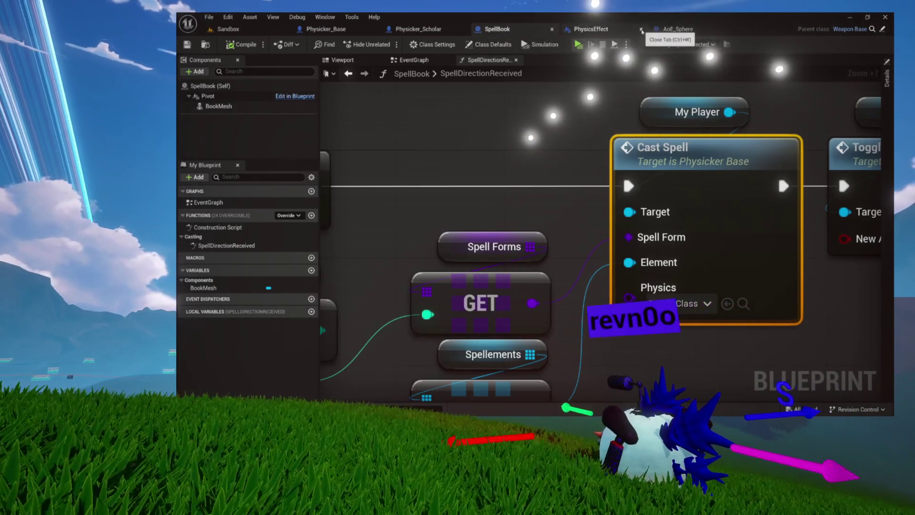
left_click(640, 30)
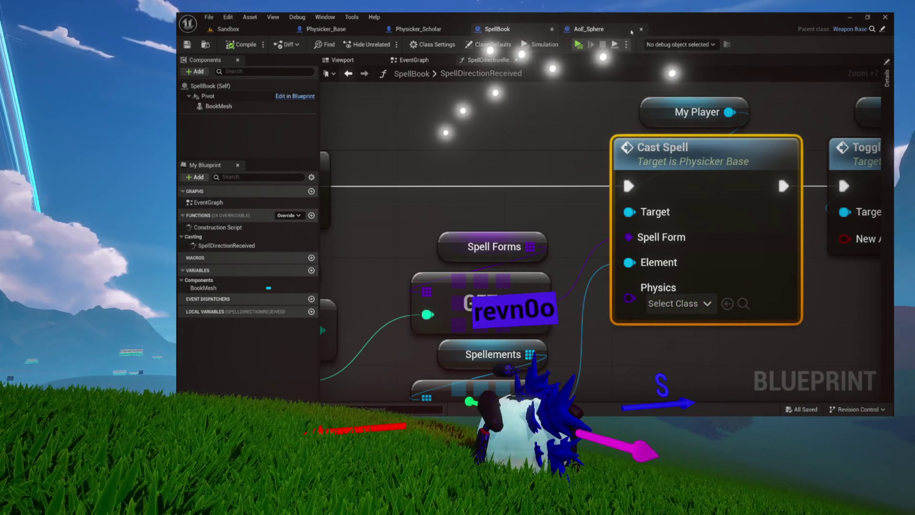
left_click(632, 31)
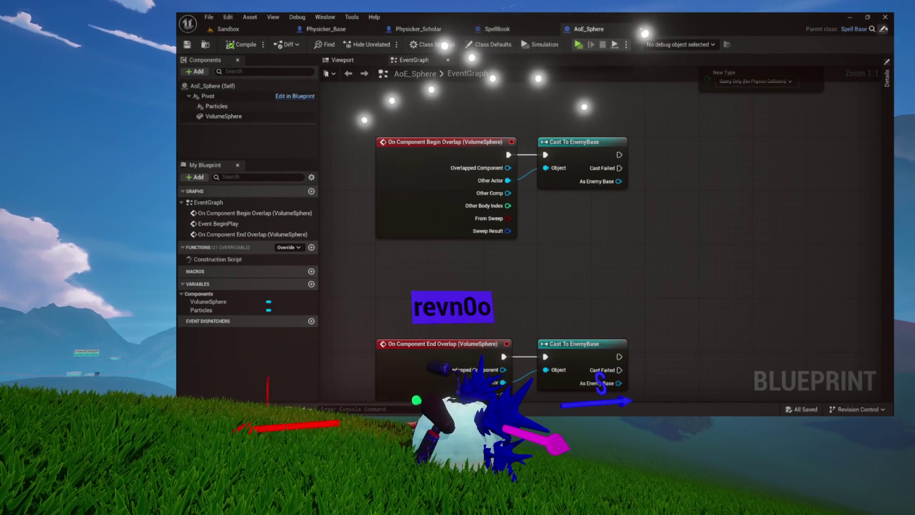
Reopen SpellBase's Construction Script graph and move the Construction Script node toward the centre.
left_click(883, 29)
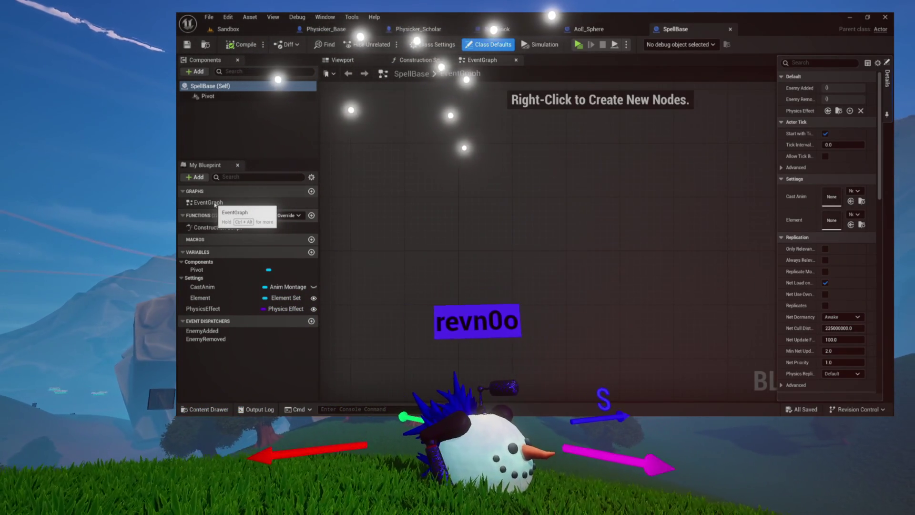
left_click(222, 230)
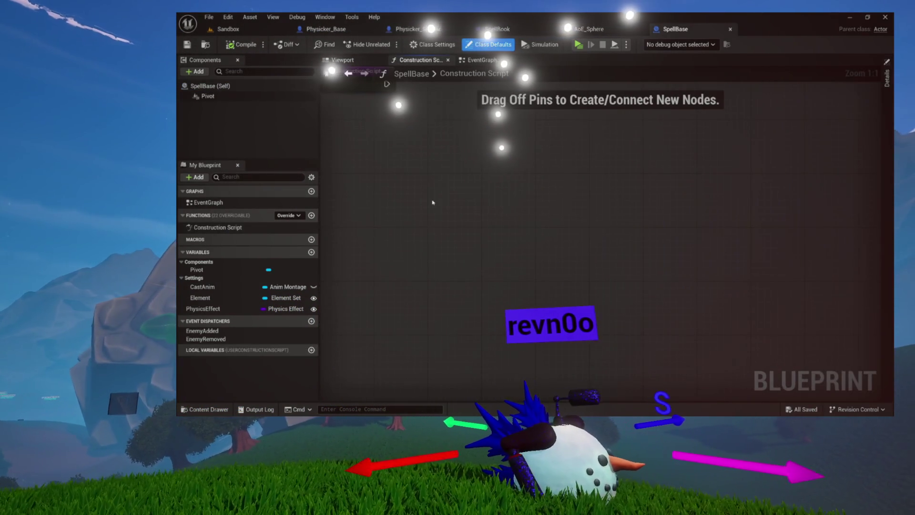
left_click_drag(403, 329, 513, 313)
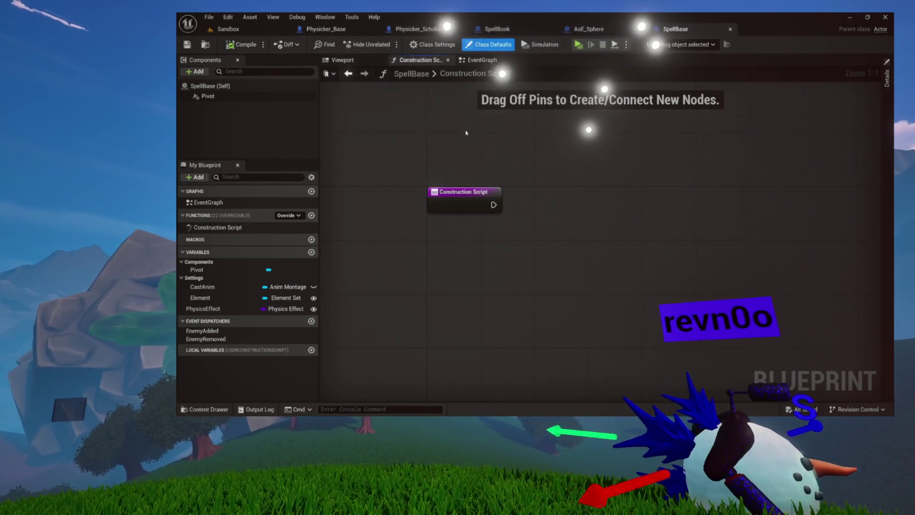
left_click(356, 60)
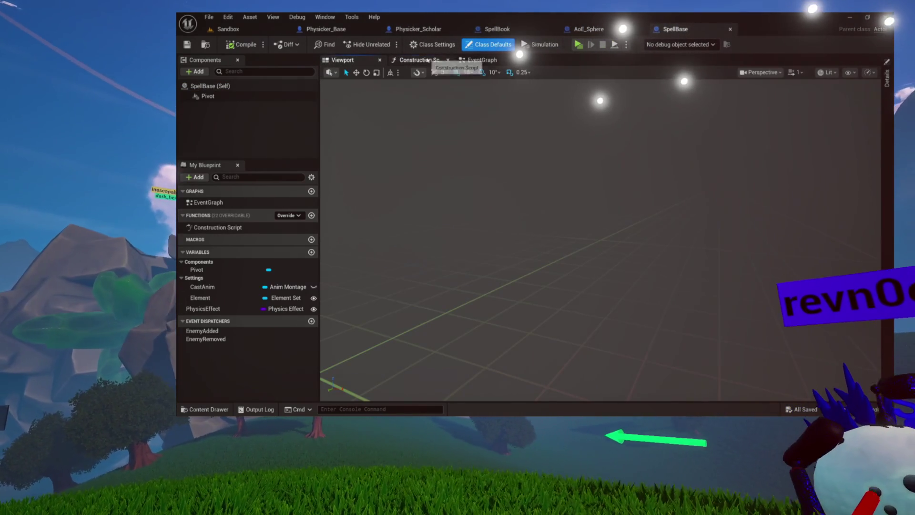
left_click(419, 59)
left_click_drag(405, 165, 524, 234)
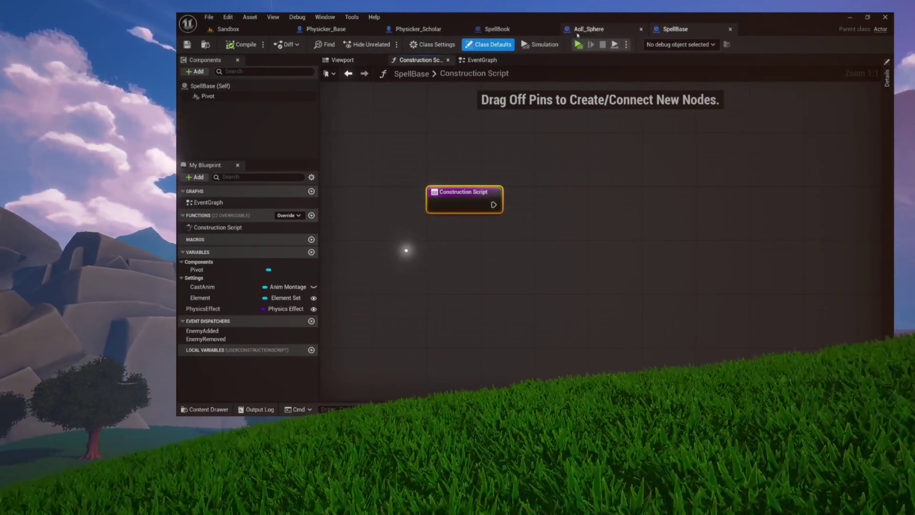
Review AoE_Sphere and Physicker_Base's CastSpell graph, then place a PhysicsEffect getter in SpellBase.
left_click(590, 29)
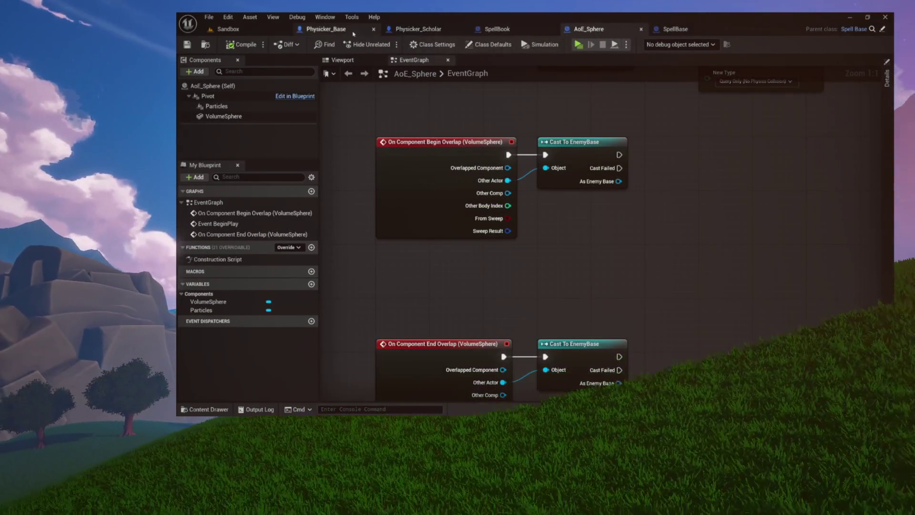
left_click(326, 29)
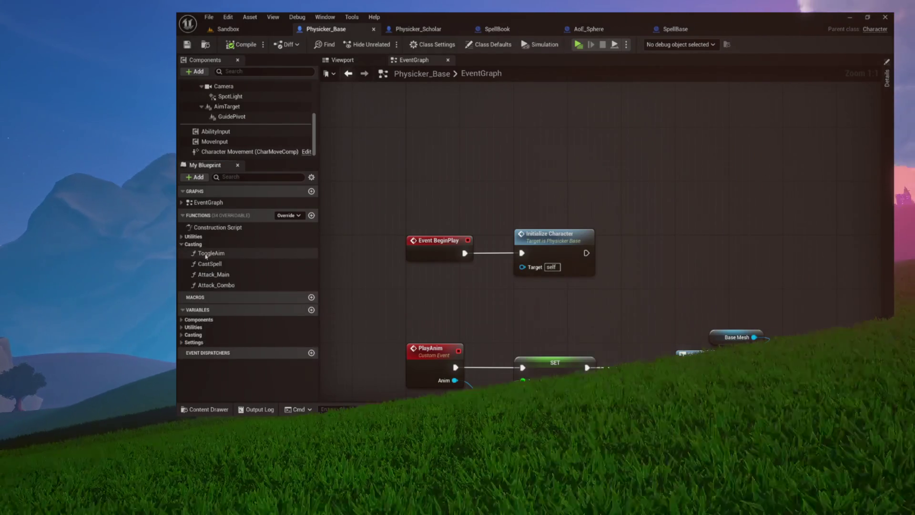
double_click(210, 264)
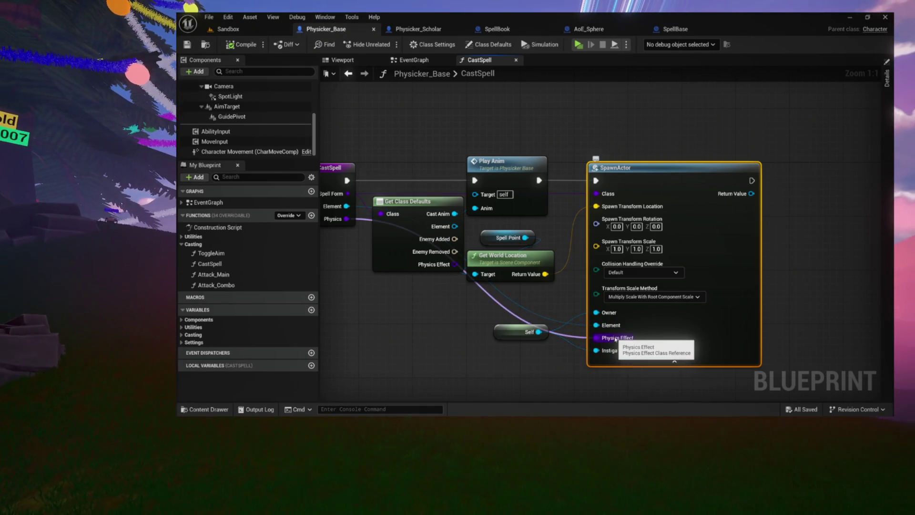
left_click(665, 30)
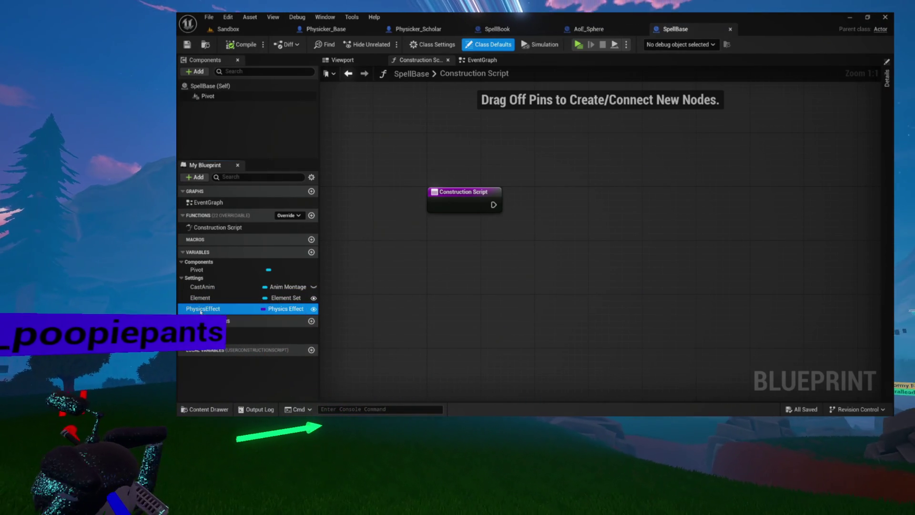
left_click(587, 153)
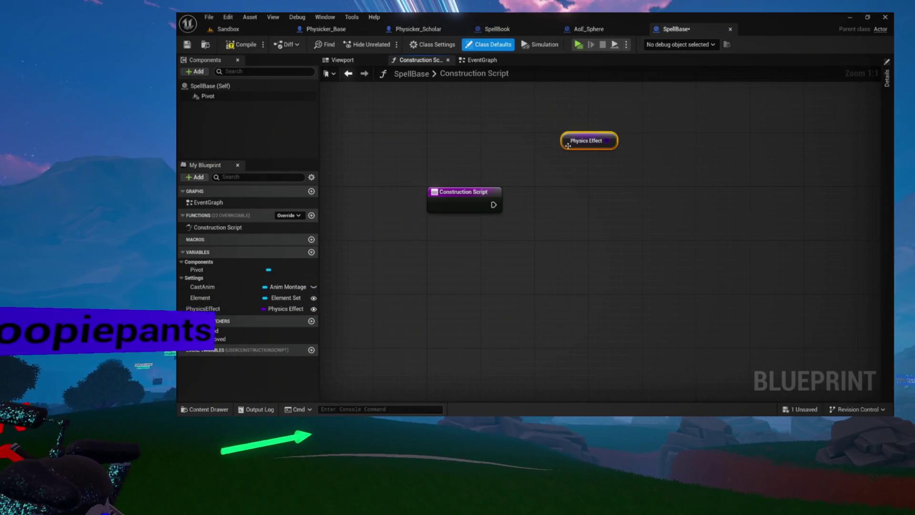
Move the Physics Effect getter lower and add an Add Component node from the 'add component' search.
mouse_move(527, 157)
left_mouse_down()
mouse_move(553, 158)
mouse_move(485, 257)
left_mouse_up()
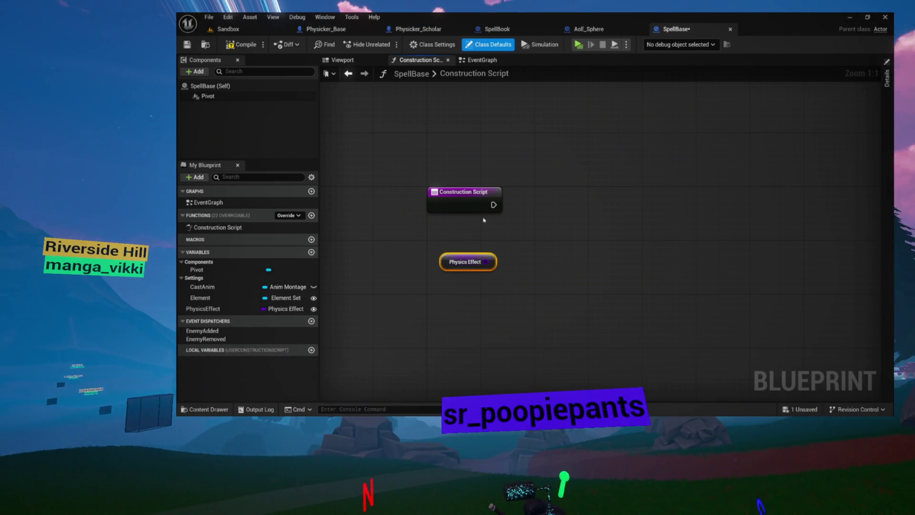
right_click(527, 171)
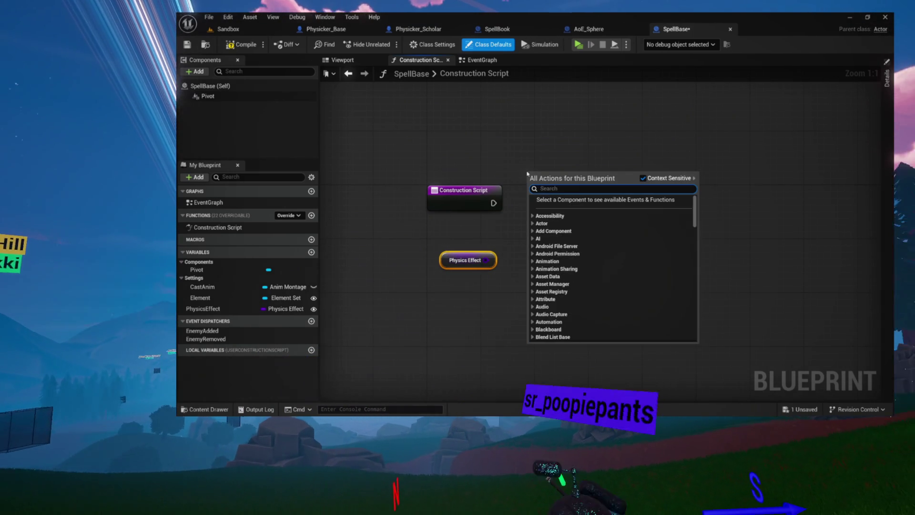
type("add comp")
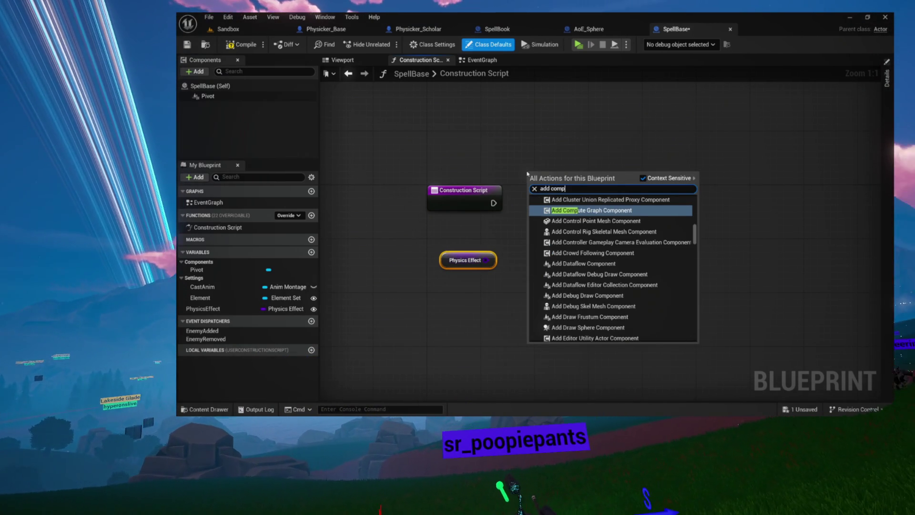
type("onent")
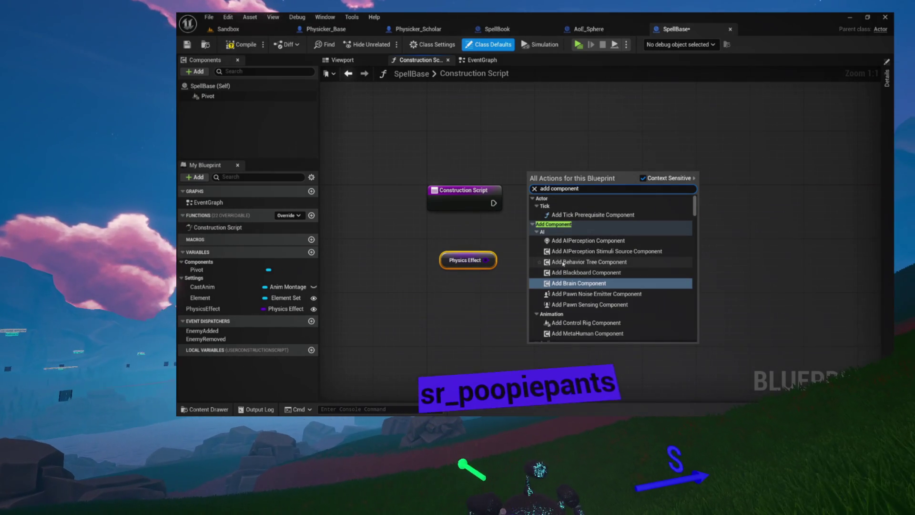
scroll(616, 263, "down", 4)
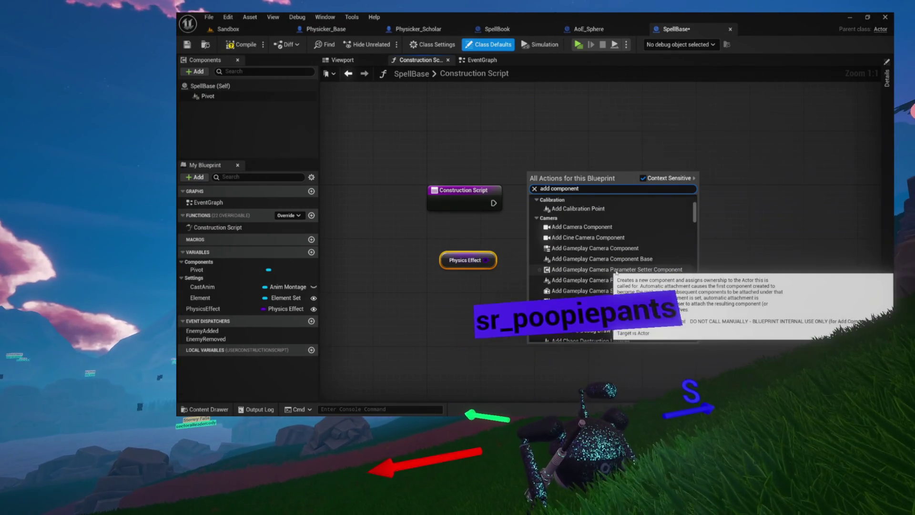
scroll(616, 272, "down", 4)
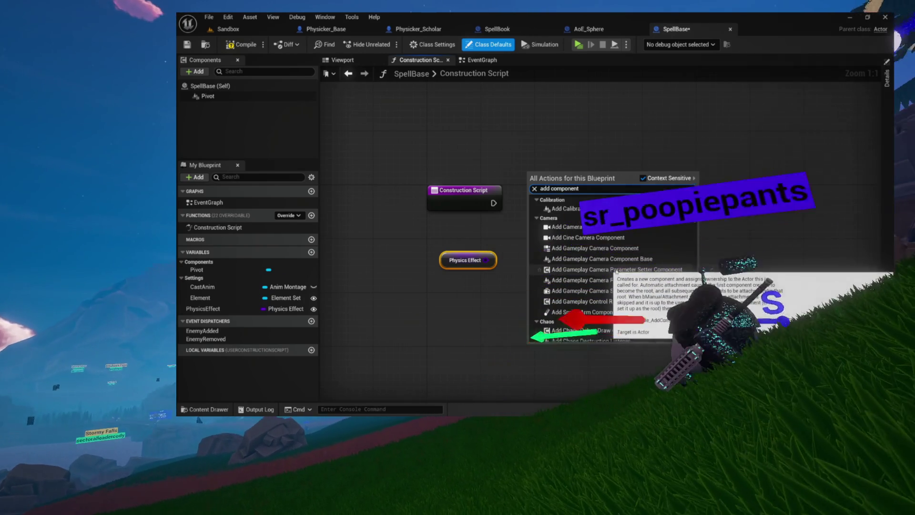
scroll(617, 271, "down", 5)
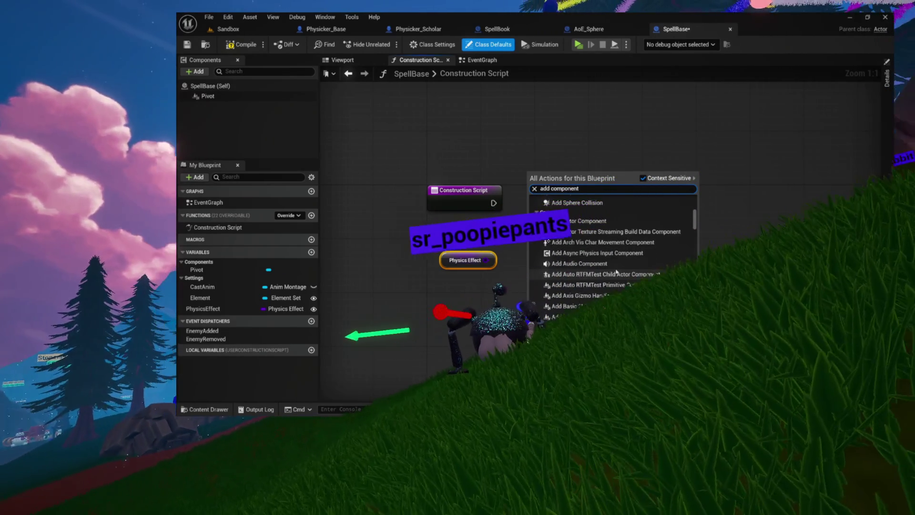
left_click(572, 216)
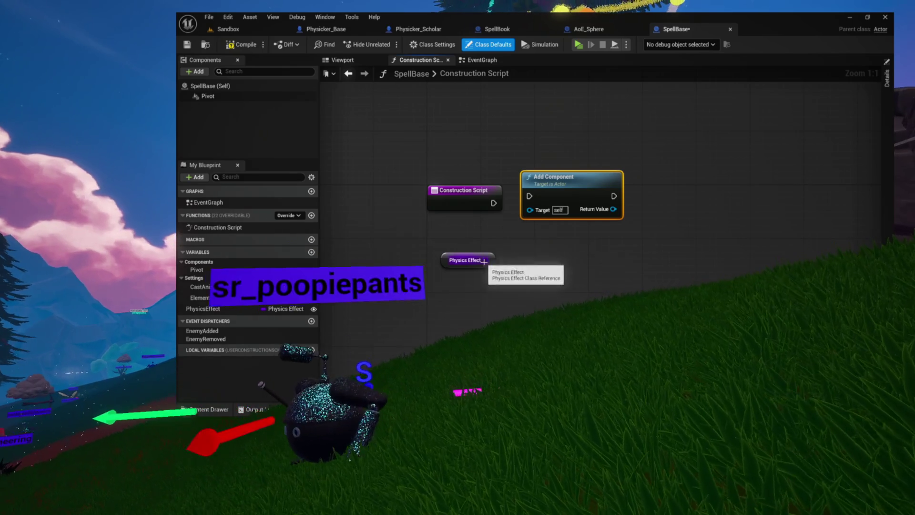
Try a set Add node wired to Physics Effect, delete it, and move Add Component up-right.
left_click_drag(541, 258, 540, 257)
type("add")
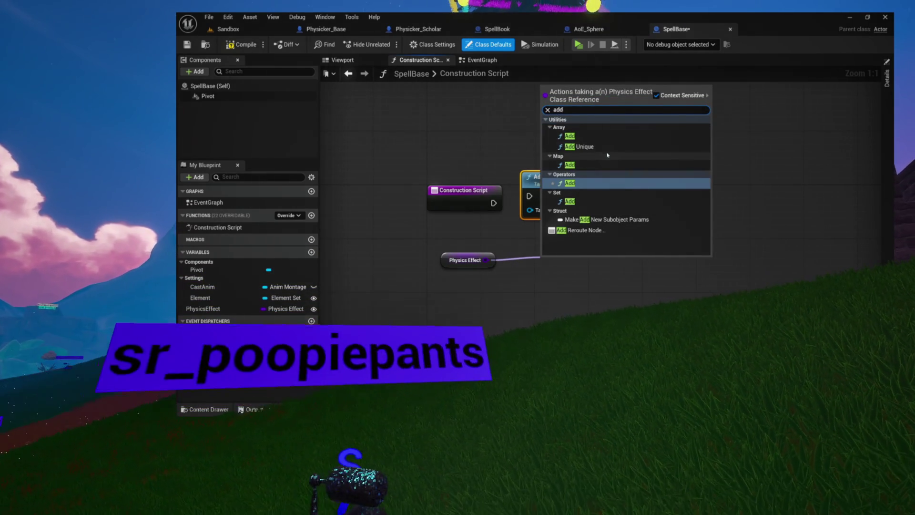
left_click(550, 127)
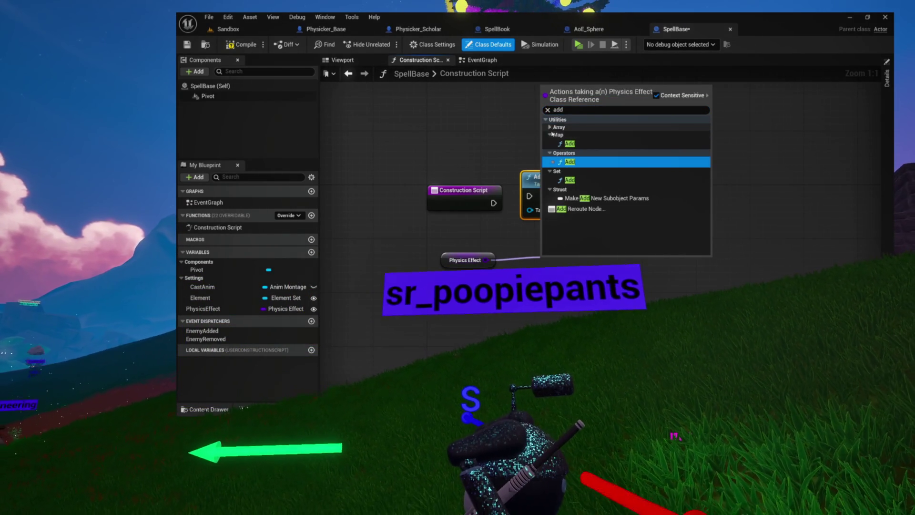
left_click(550, 135)
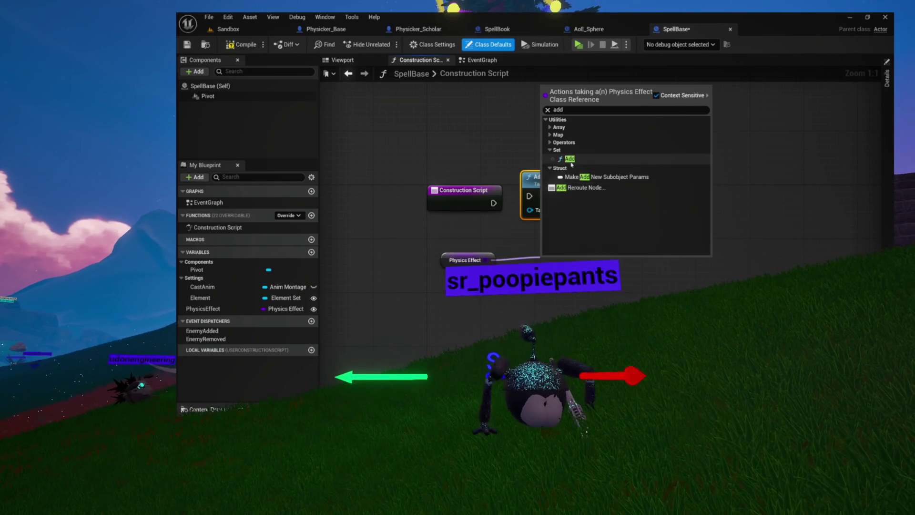
left_click(570, 160)
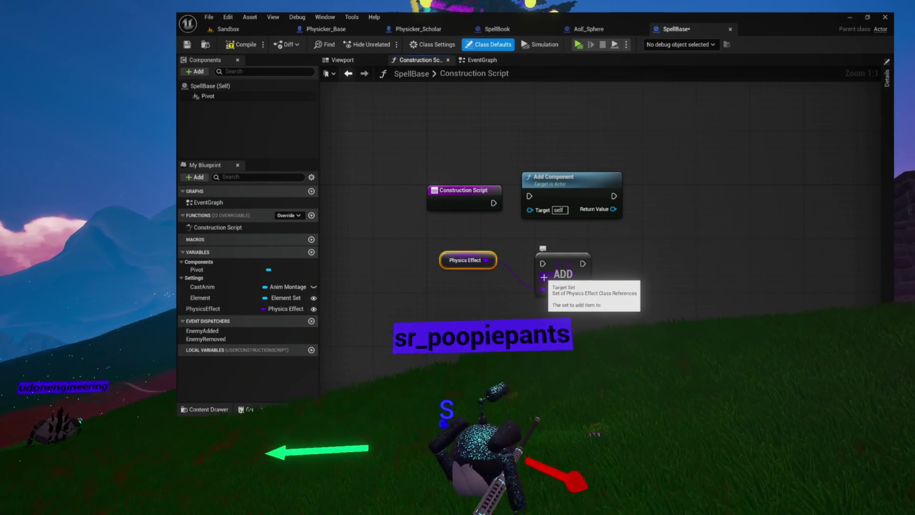
key("Delete")
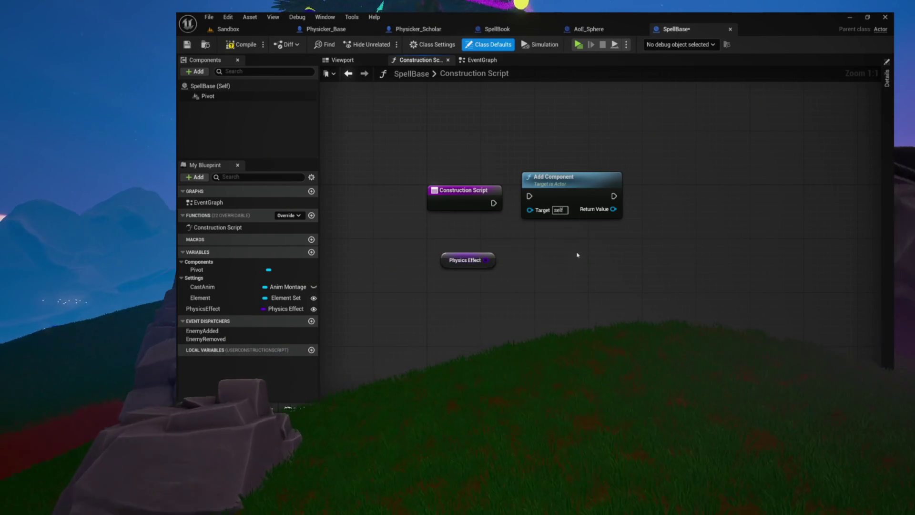
left_click_drag(548, 184, 601, 157)
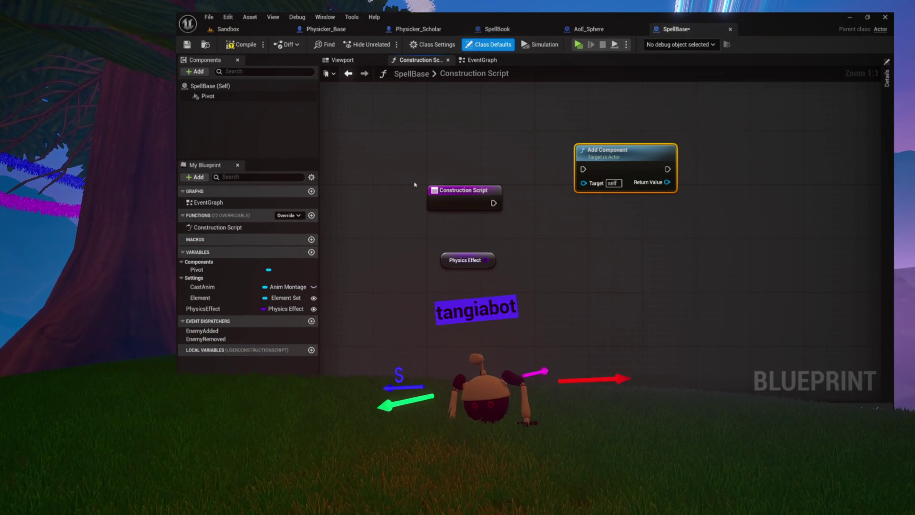
Search 'physics effect' and place an Add Physics Effect node, then shift it up and left.
right_click(590, 230)
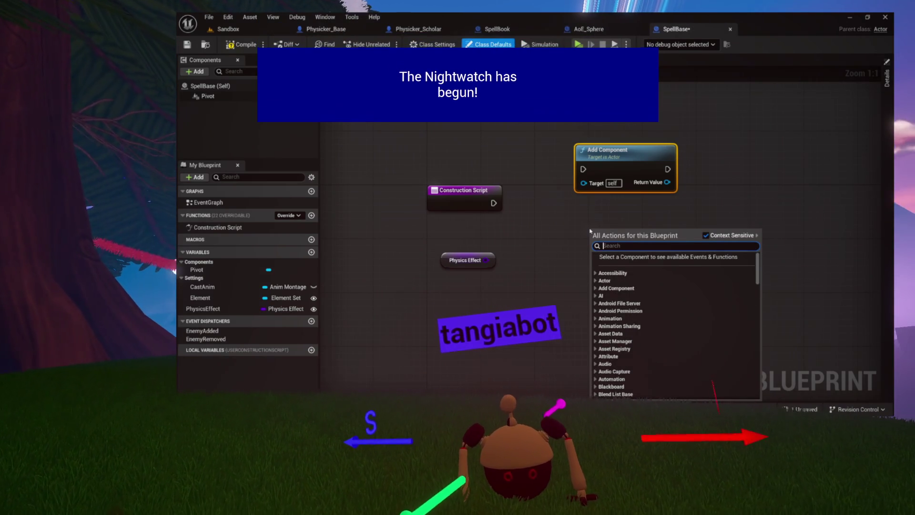
type("physics")
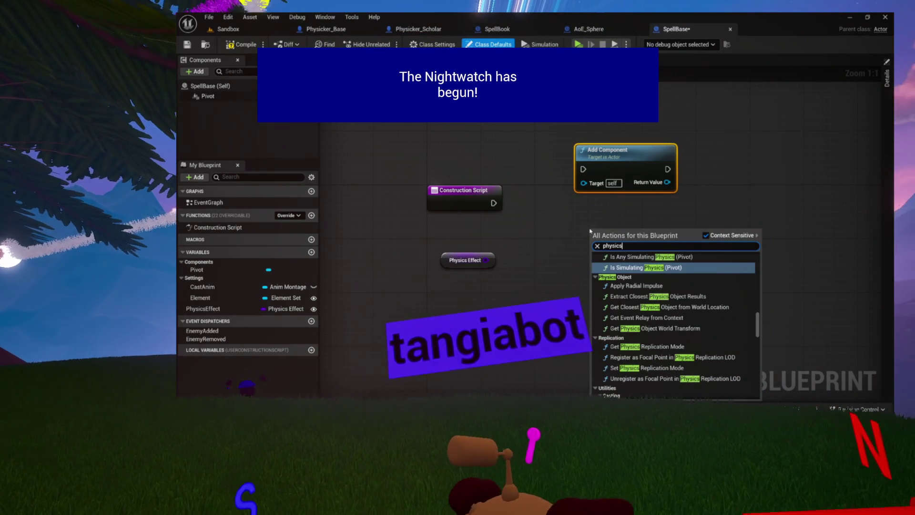
type(" effect")
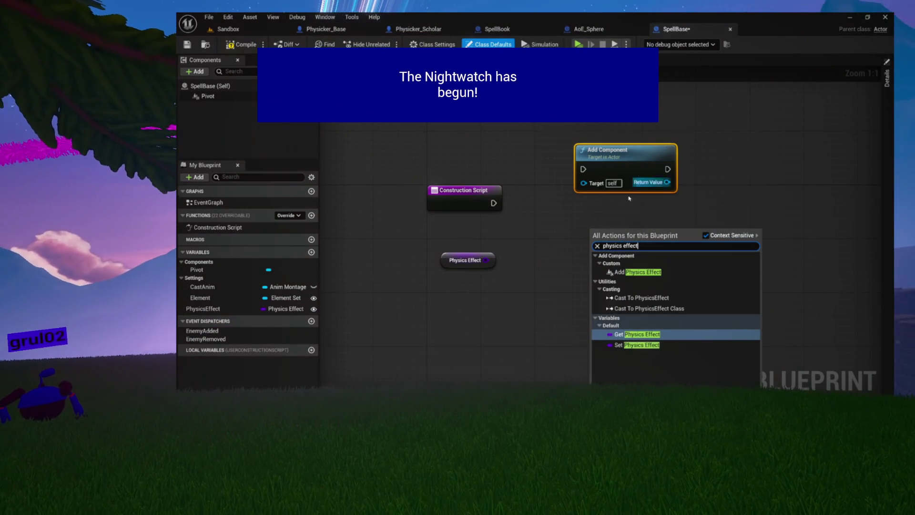
left_click(638, 272)
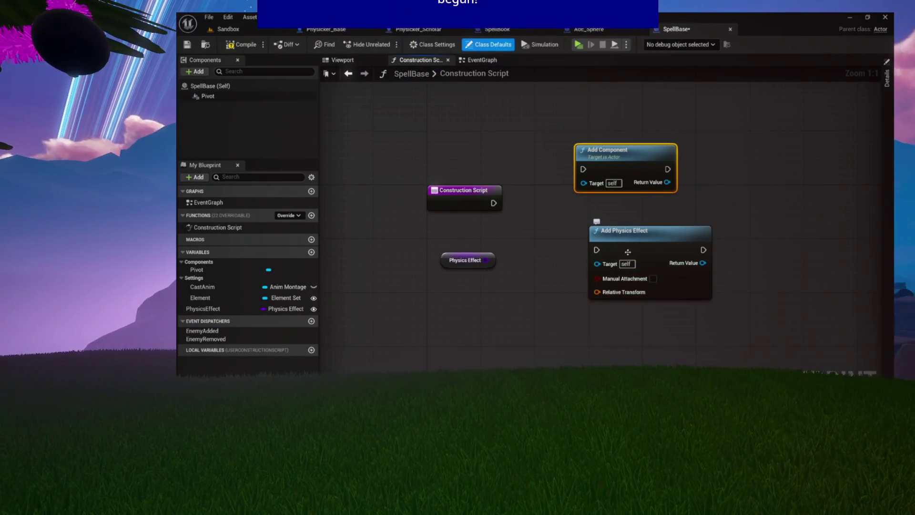
left_click_drag(626, 255, 586, 241)
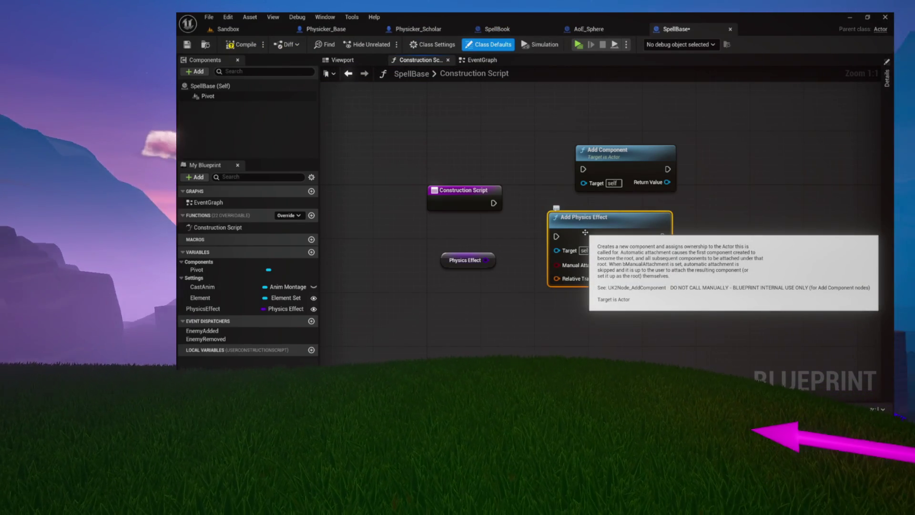
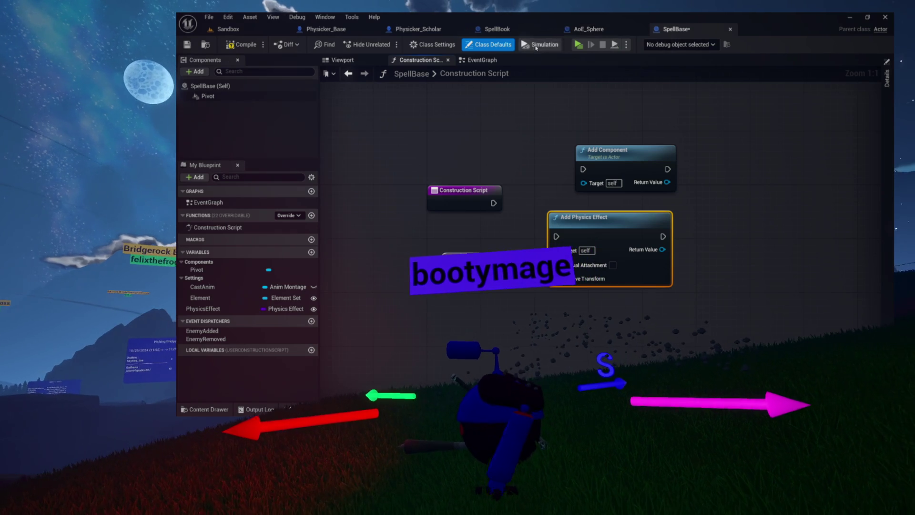
Browse the Physics spell folder in the asset browser, then close it and reposition the editor window.
key("ctrl+space")
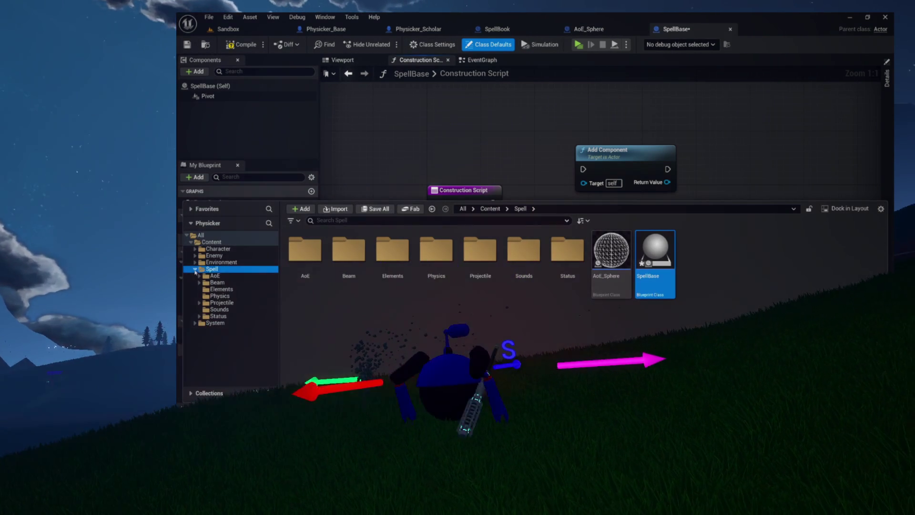
left_click(220, 296)
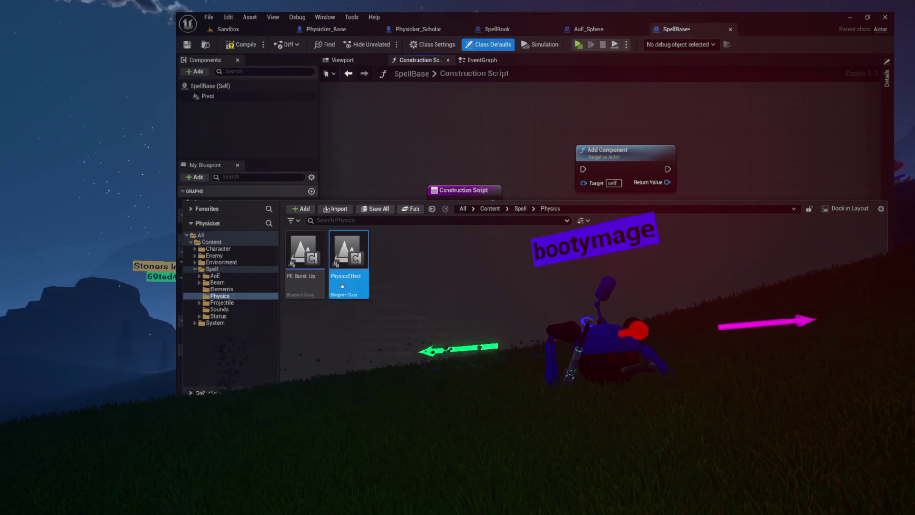
mouse_move(348, 286)
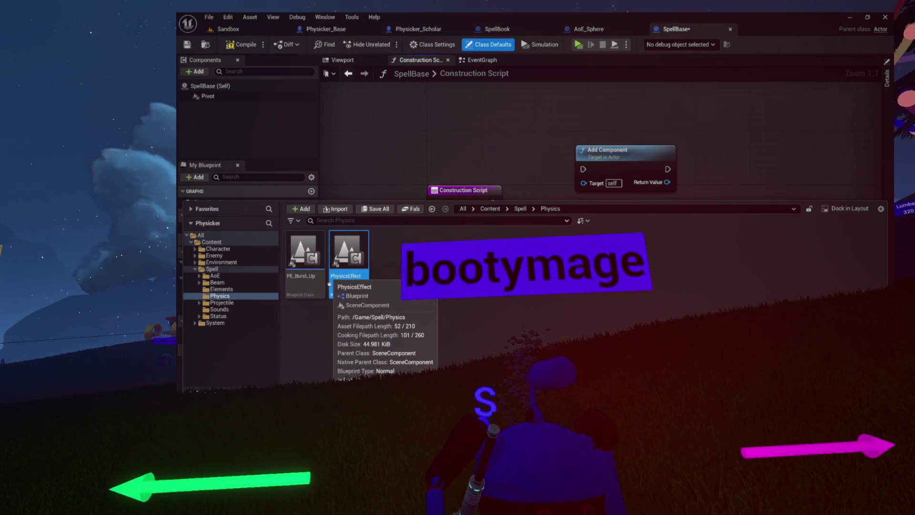
left_click(422, 139)
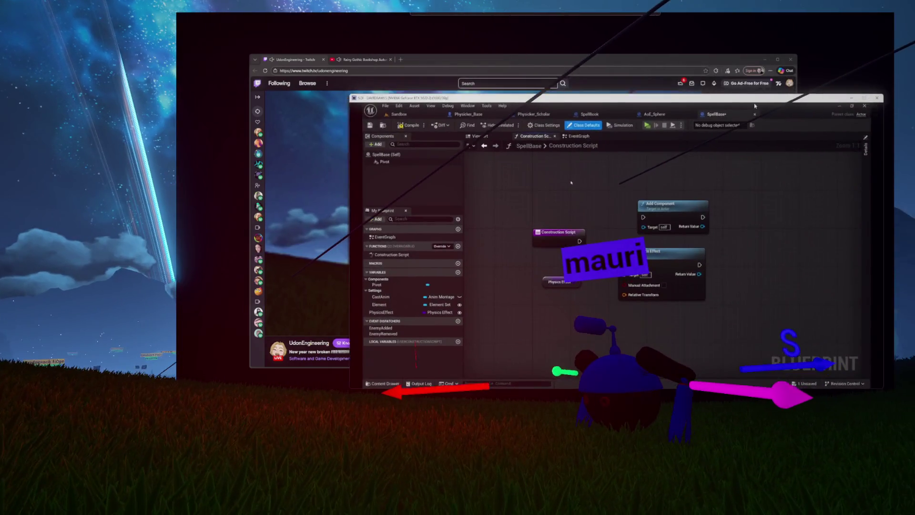
mouse_move(754, 106)
left_mouse_down()
mouse_move(734, 89)
mouse_move(682, 198)
mouse_move(620, 121)
mouse_move(680, 75)
mouse_move(744, 78)
mouse_move(649, 65)
mouse_move(721, 23)
mouse_move(717, 42)
left_mouse_up()
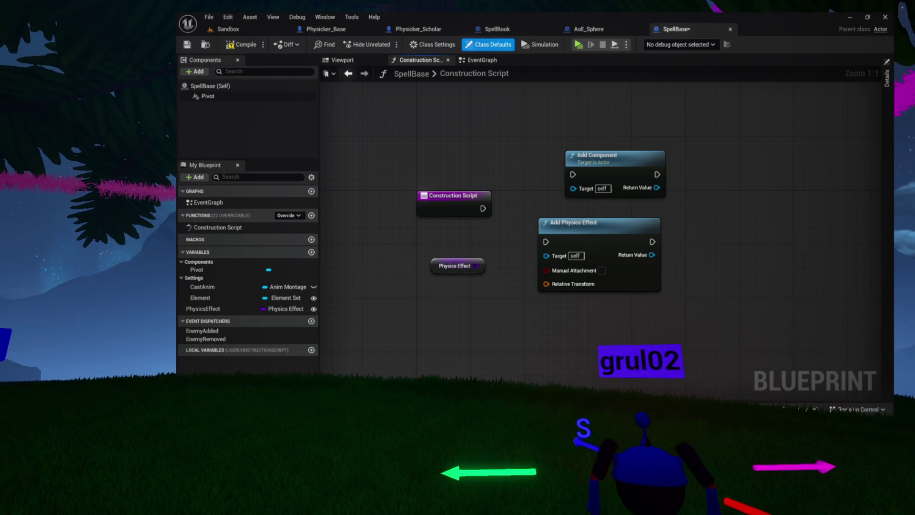
Rearrange the construction script nodes, shifting Add Physics Effect right and down.
left_click_drag(443, 138, 490, 169)
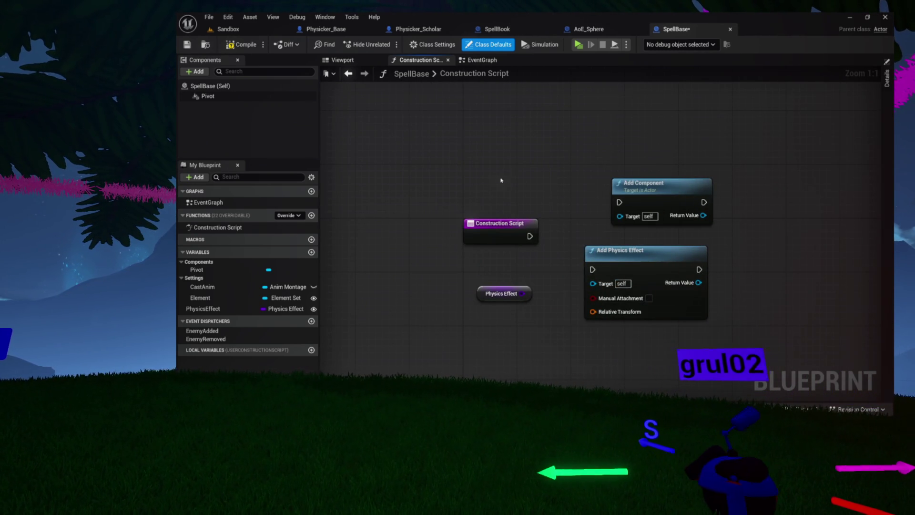
left_click_drag(699, 320, 698, 318)
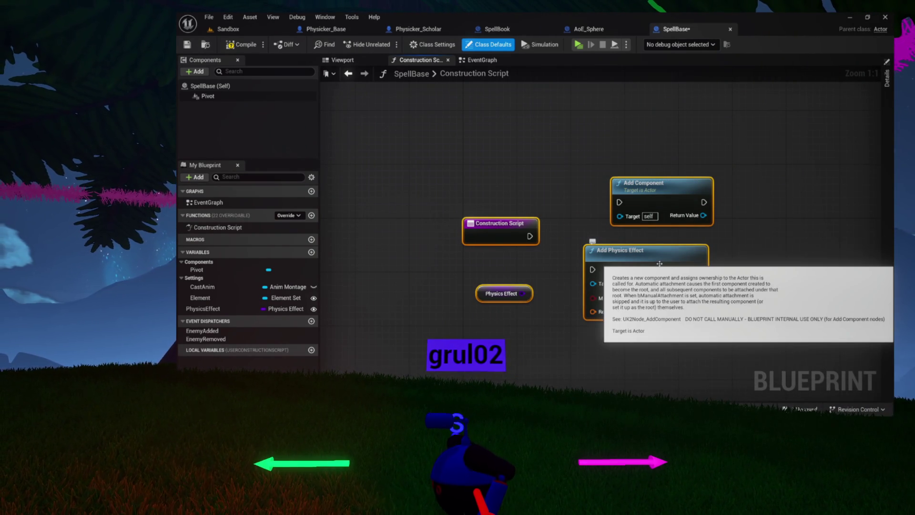
mouse_move(612, 198)
left_mouse_down()
mouse_move(548, 182)
mouse_move(484, 196)
mouse_move(472, 181)
left_mouse_up()
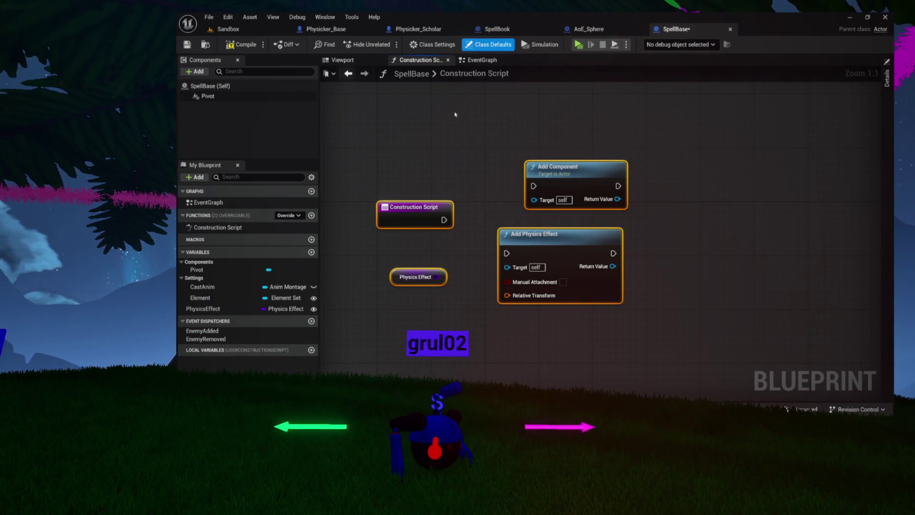
left_click(464, 177)
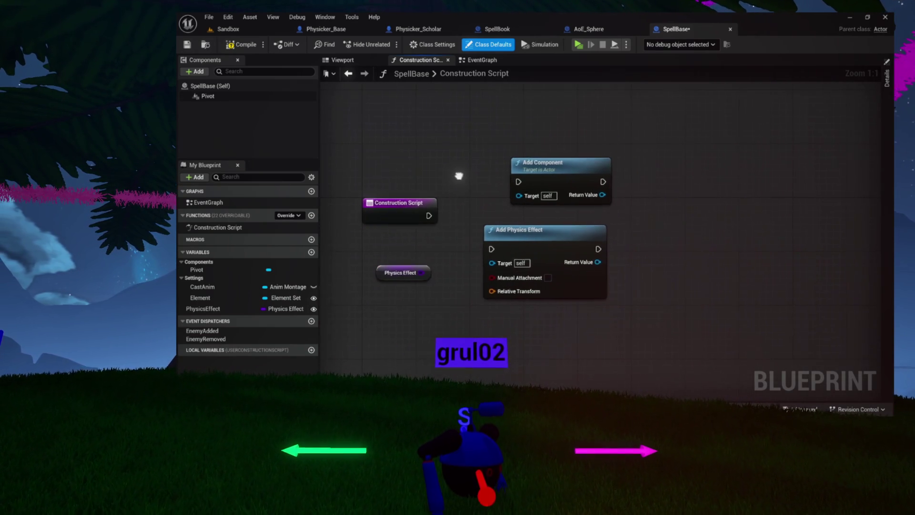
left_click_drag(462, 248, 468, 221)
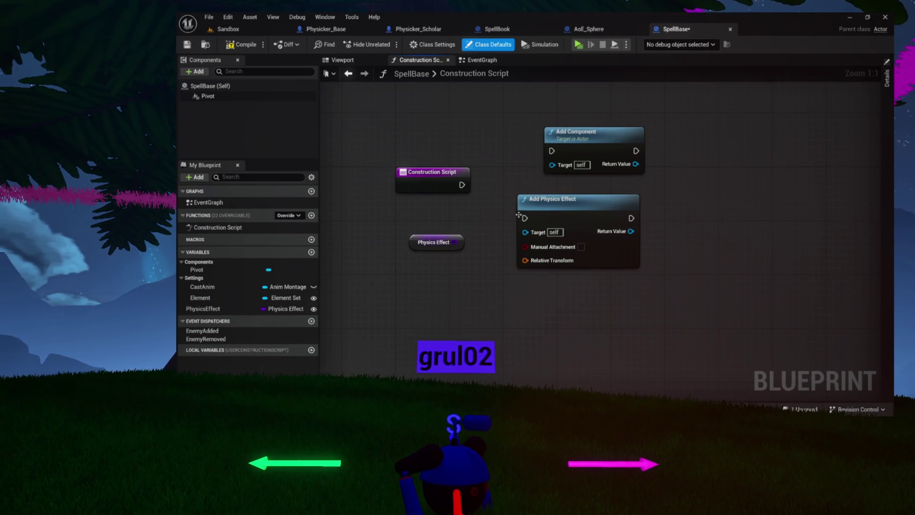
left_click_drag(555, 222, 589, 235)
Delete the Add Component node, move Add Physics Effect into its place and compile SpellBase.
left_click(562, 158)
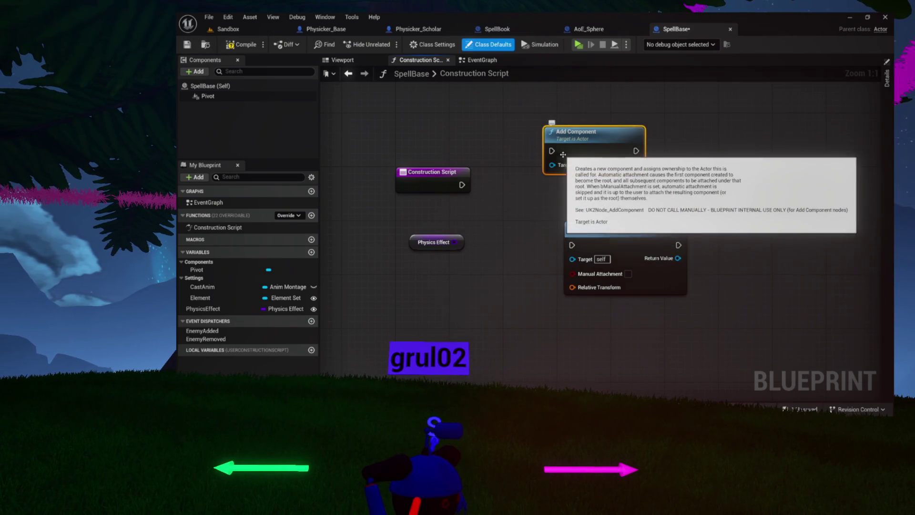
key("Delete")
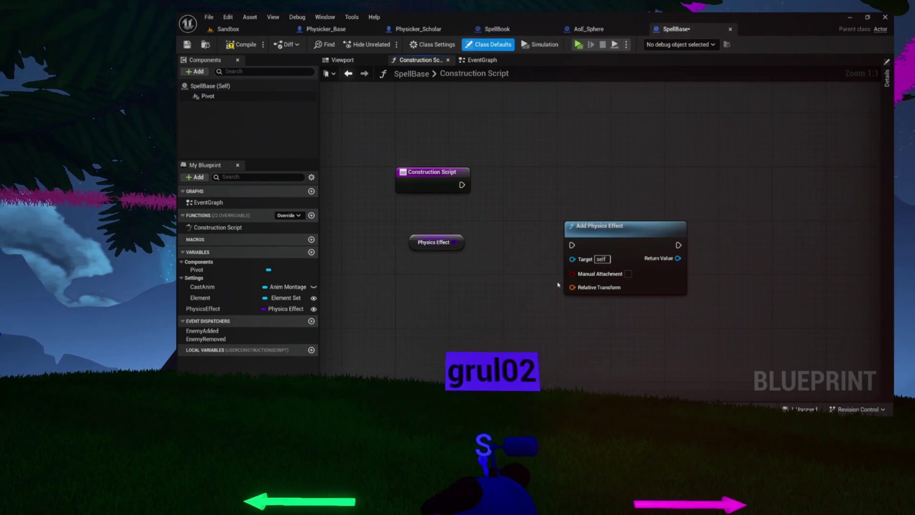
mouse_move(604, 233)
left_mouse_down()
mouse_move(542, 172)
mouse_move(590, 179)
mouse_move(482, 197)
mouse_move(488, 233)
mouse_move(508, 235)
mouse_move(469, 187)
mouse_move(359, 187)
mouse_move(453, 189)
mouse_move(548, 171)
left_mouse_up()
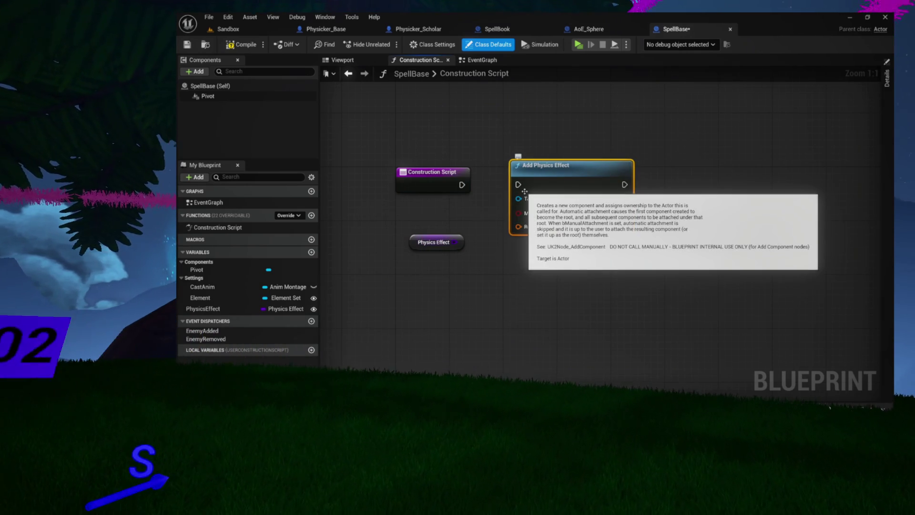
left_click(254, 46)
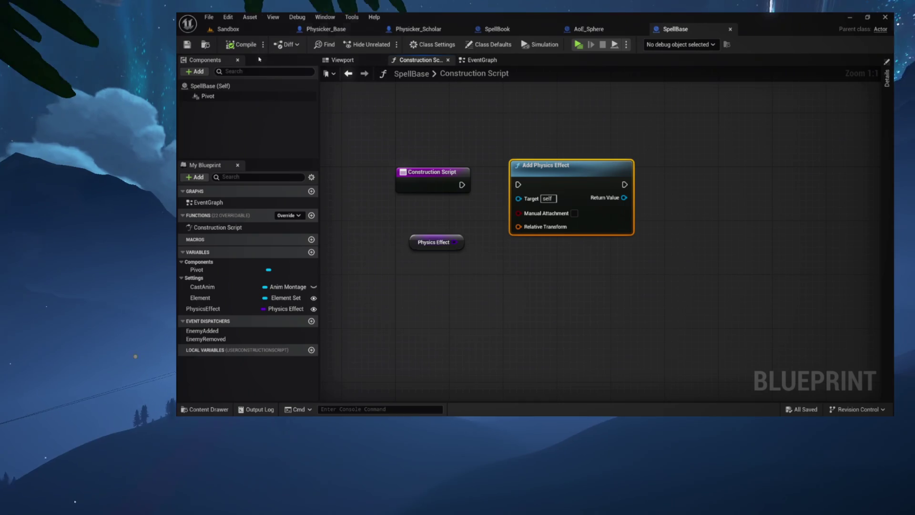
Play the Sandbox level and locate the AOE_Ice asset in the asset browser.
left_click(228, 29)
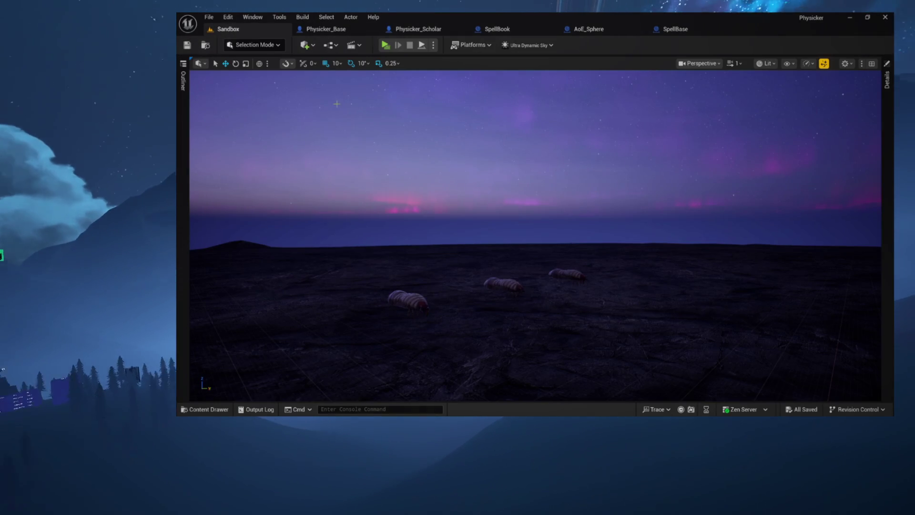
left_click(388, 48)
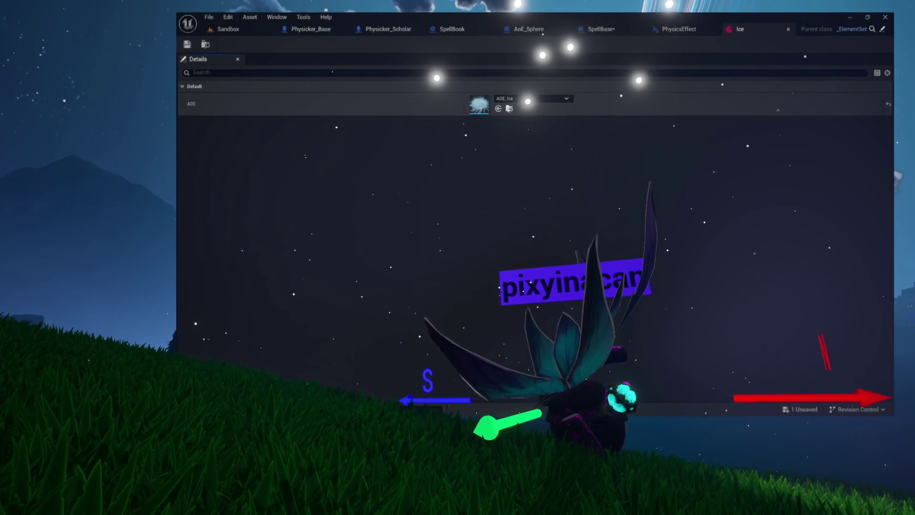
left_click(508, 108)
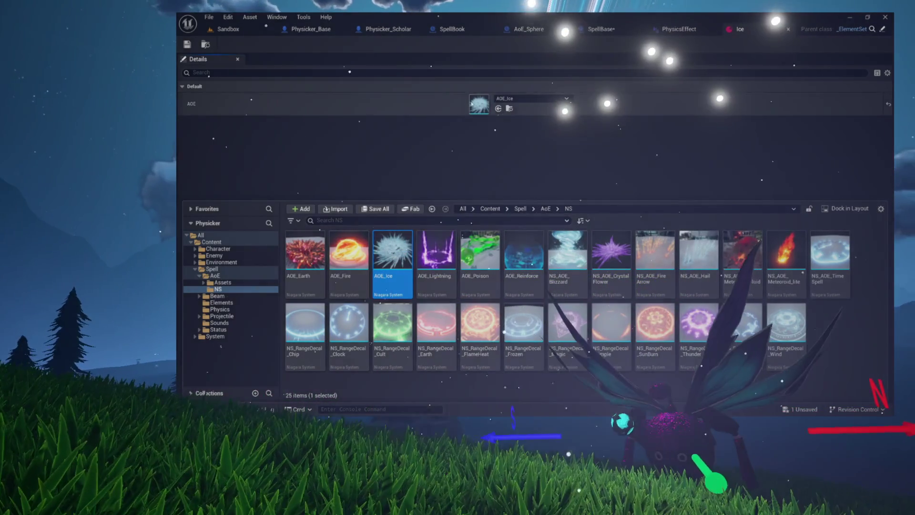
left_click(470, 134)
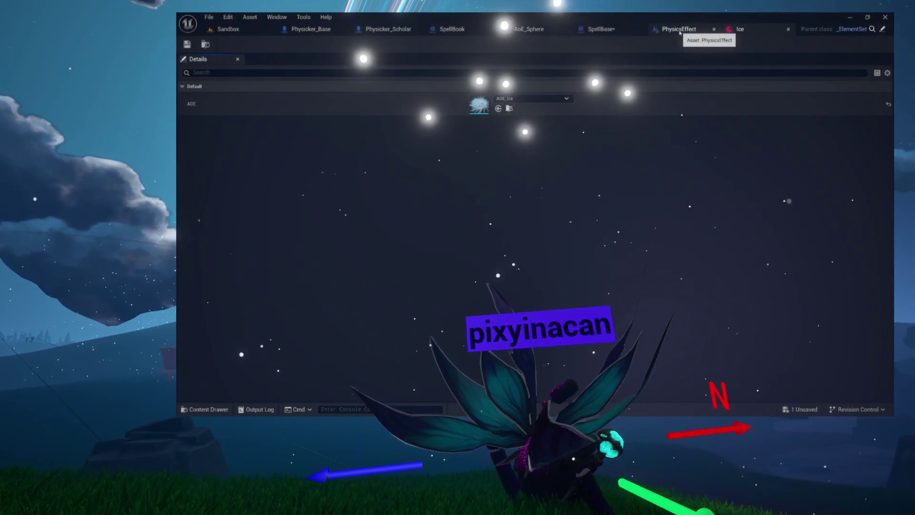
Switch to the PhysicsEffect blueprint and close the Ice element set editor.
left_click(680, 33)
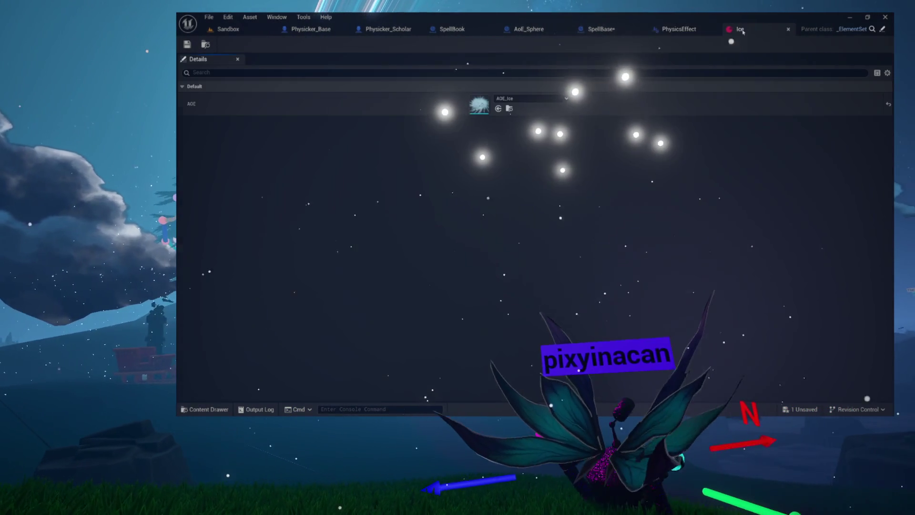
left_click(745, 29)
left_click(786, 29)
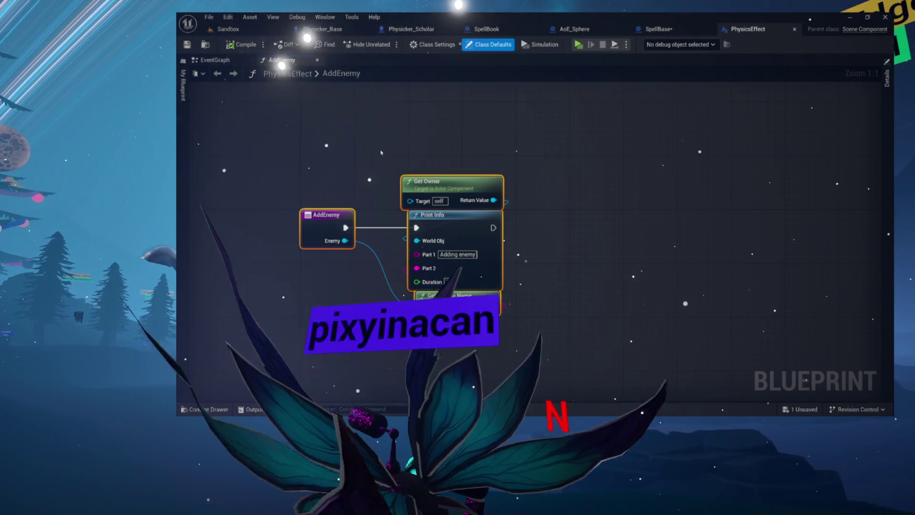
Add a Launch node fed by the Enemy pin and wired after Print Info's execution.
left_click(337, 178)
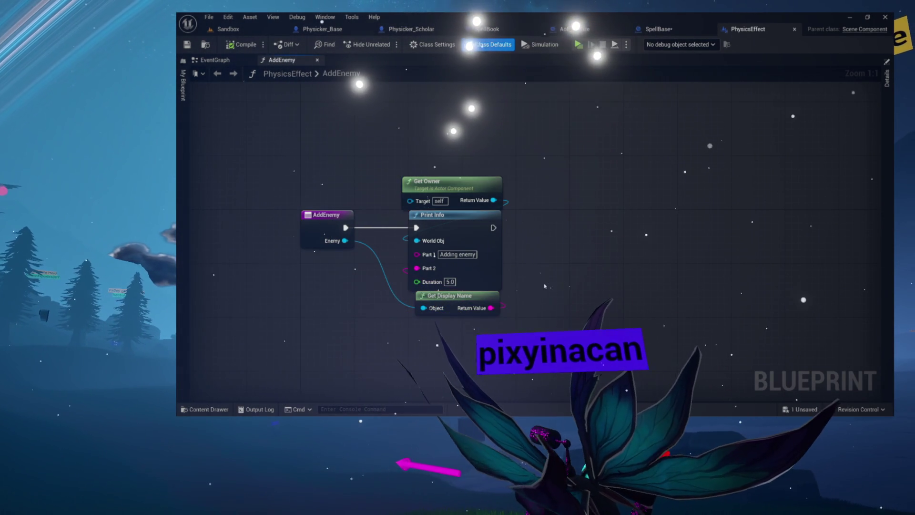
left_click_drag(339, 242, 544, 241)
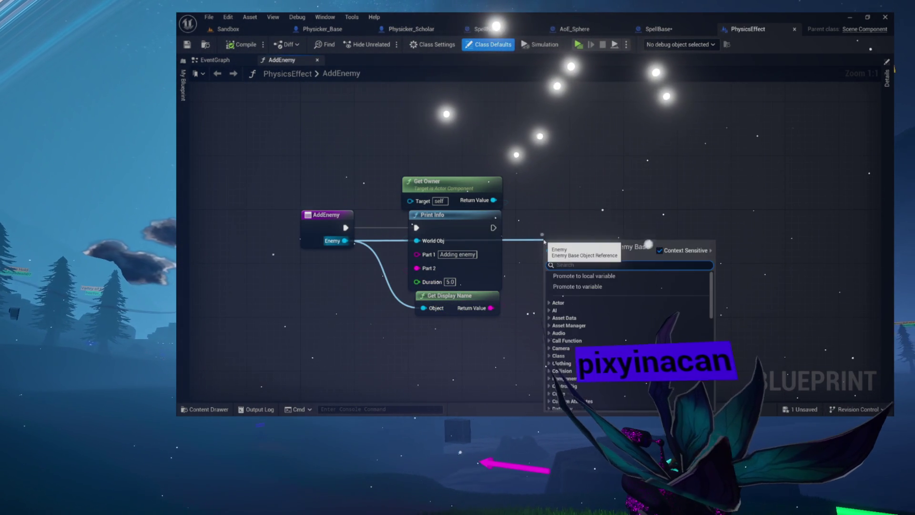
type("launch")
key("Return")
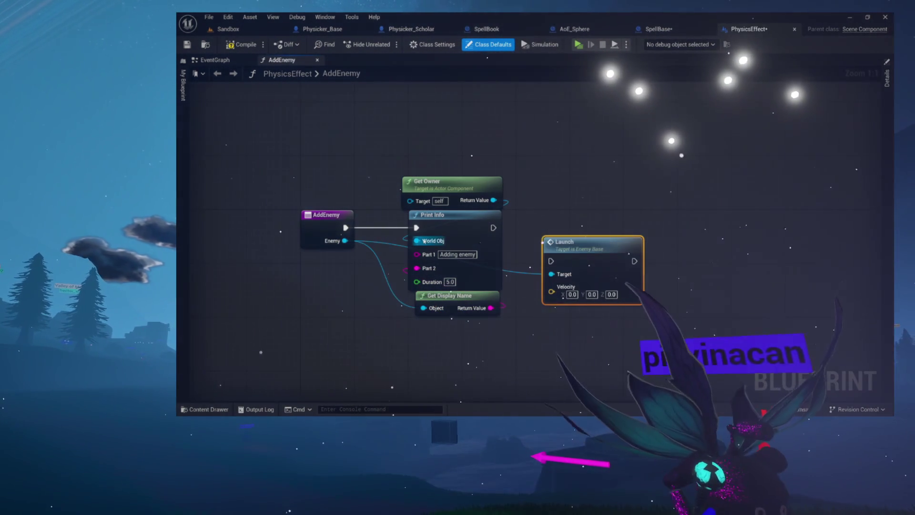
mouse_move(345, 227)
left_mouse_down()
mouse_move(551, 260)
mouse_move(581, 229)
mouse_move(608, 222)
left_mouse_up()
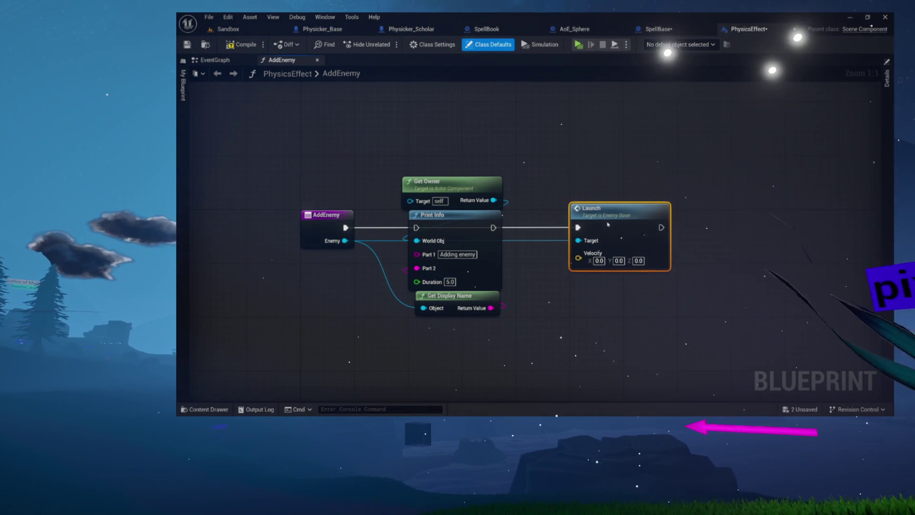
Set the Launch node's Velocity Z to 10.0.
left_click(638, 261)
type("10")
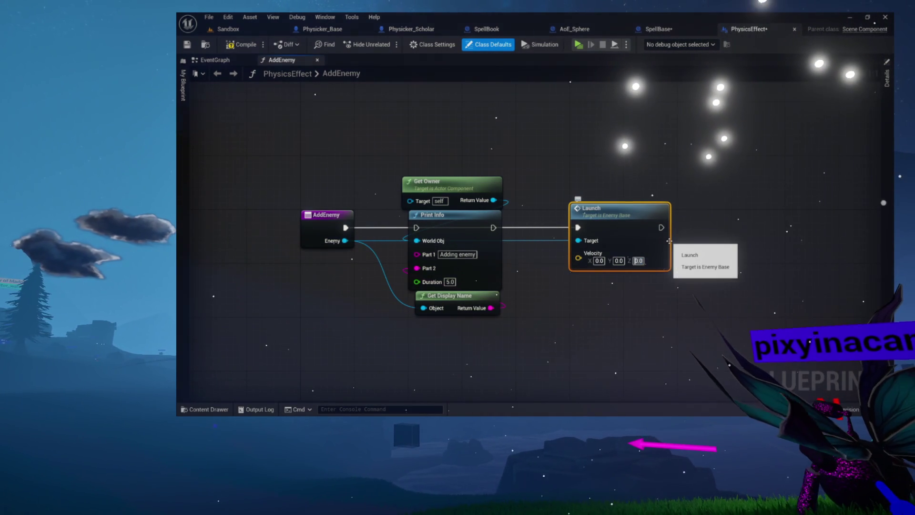
key("Return")
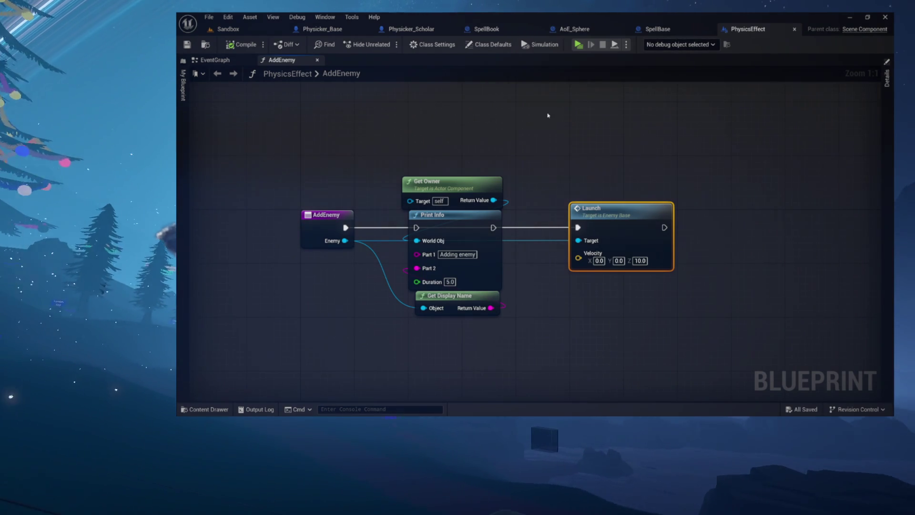
mouse_move(281, 131)
left_mouse_down()
mouse_move(568, 323)
mouse_move(645, 342)
left_mouse_up()
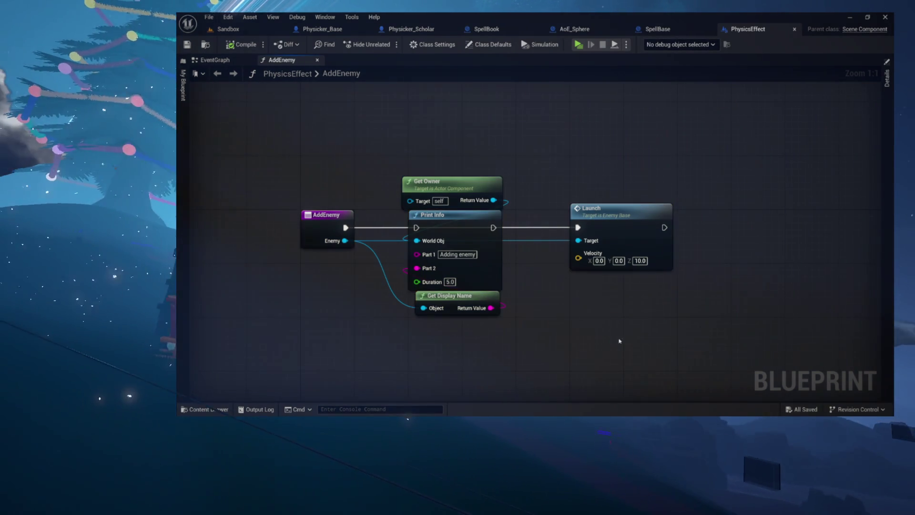
left_click(525, 243)
Inspect the two PhysicsEffect event graph nodes, then switch to the SpellBase blueprint.
left_click(218, 59)
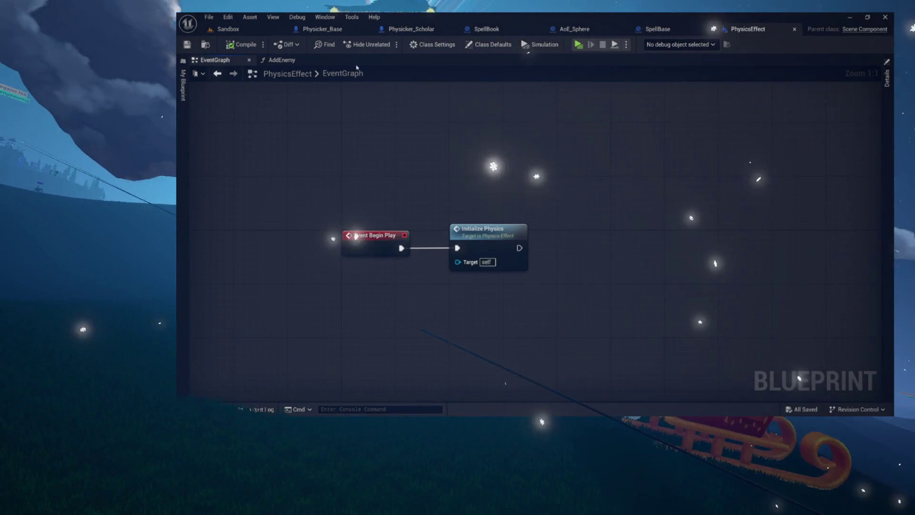
left_click_drag(340, 209, 633, 315)
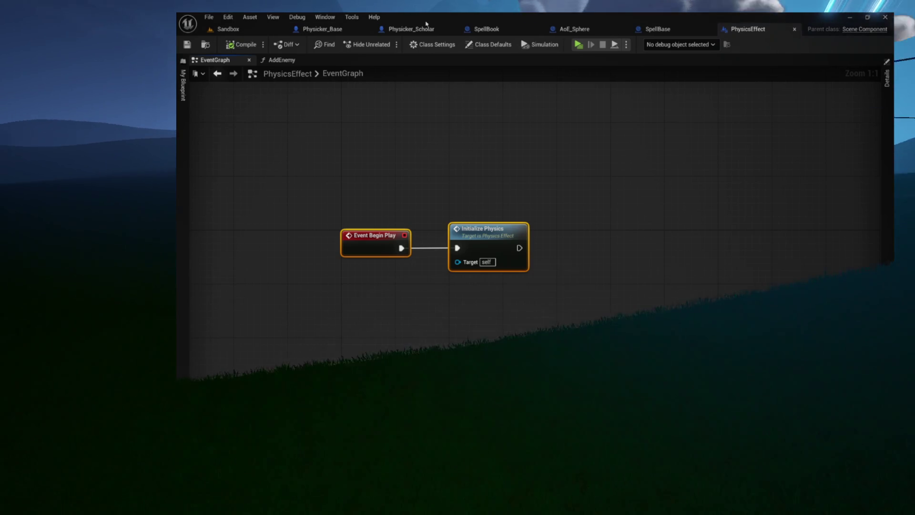
left_click(672, 30)
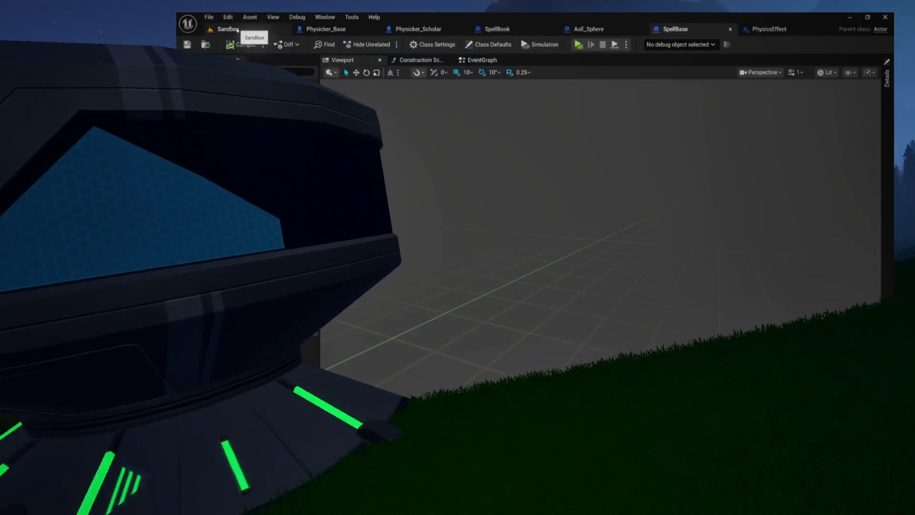
Play-test the Sandbox level, stop it, and return to the PhysicsEffect blueprint.
left_click(248, 30)
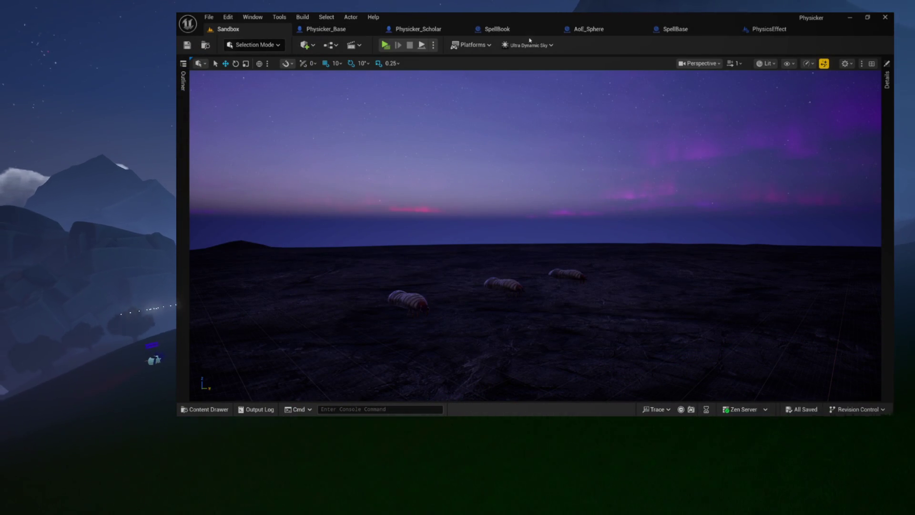
left_click(385, 45)
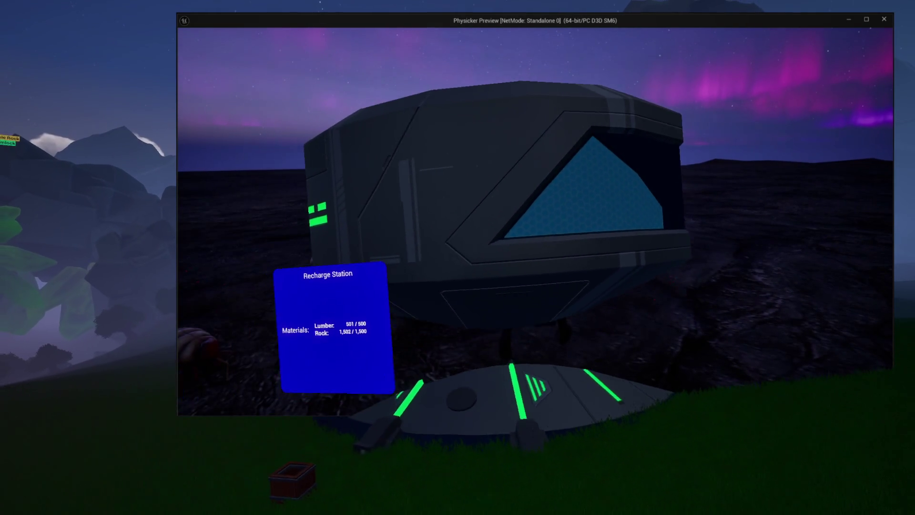
key("Escape")
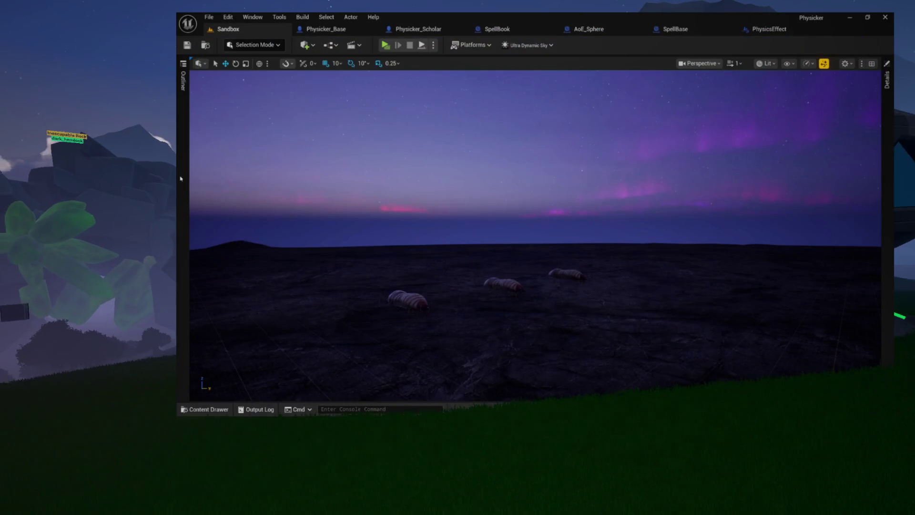
left_click(759, 29)
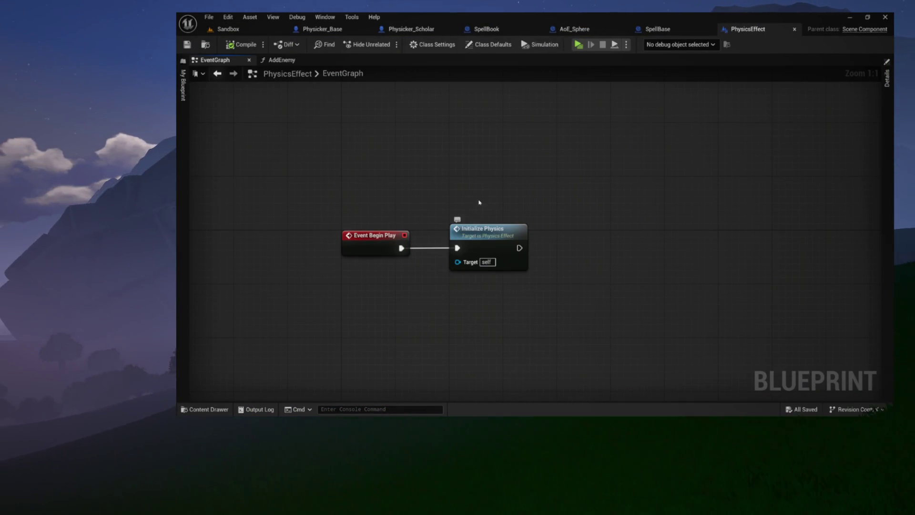
left_click(668, 29)
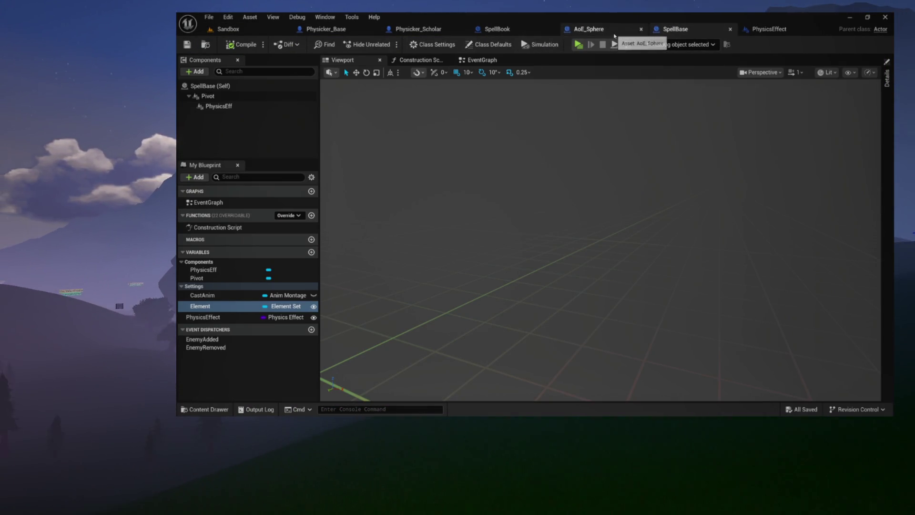
left_click(228, 106)
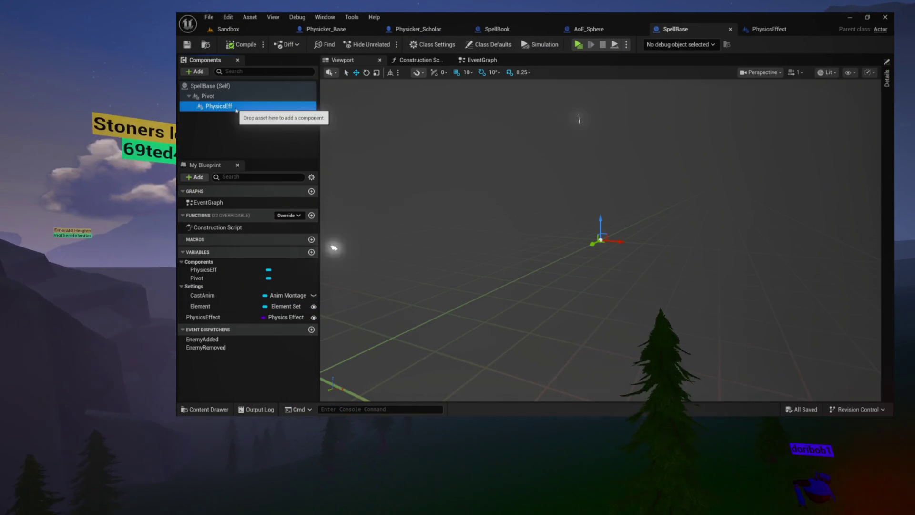
left_click(419, 60)
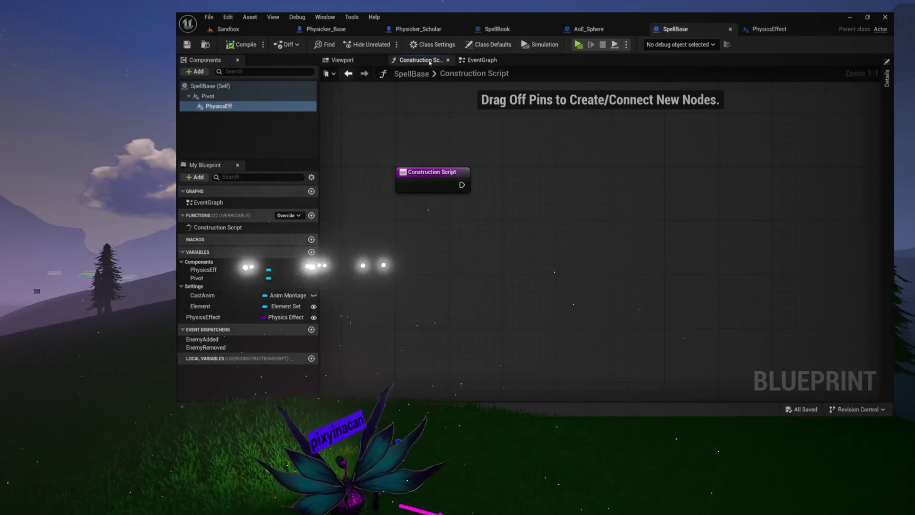
left_click(481, 60)
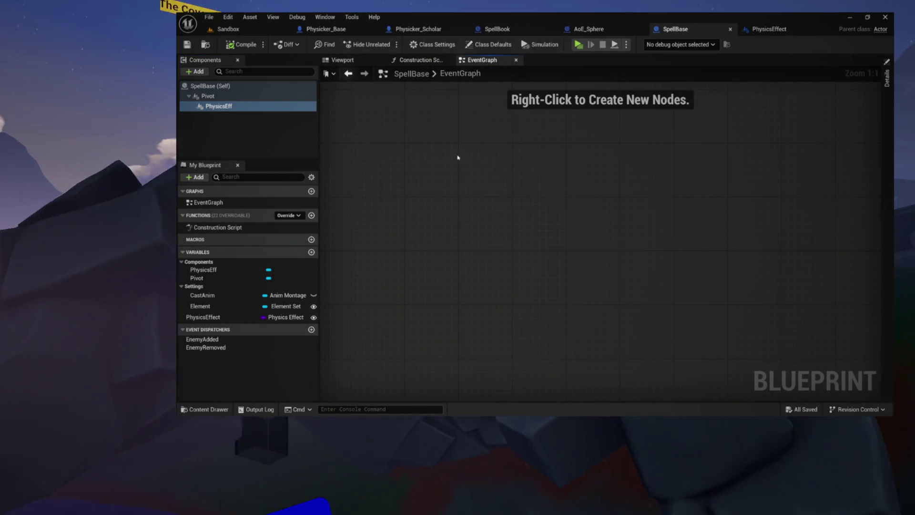
left_click(767, 30)
left_click_drag(356, 176, 514, 271)
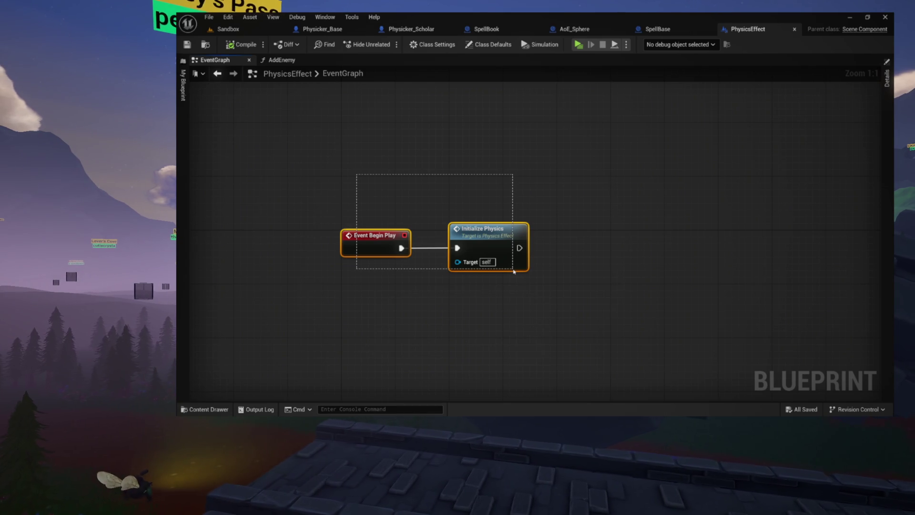
left_click(280, 61)
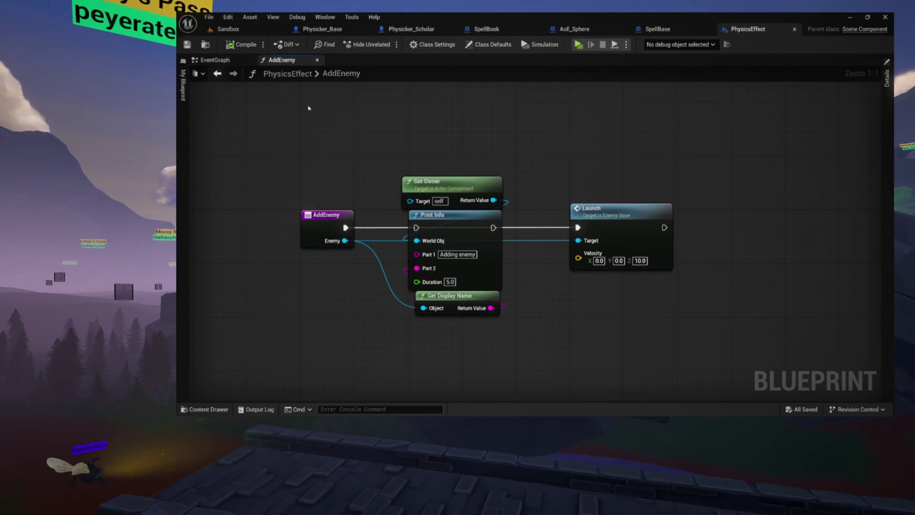
left_click(236, 62)
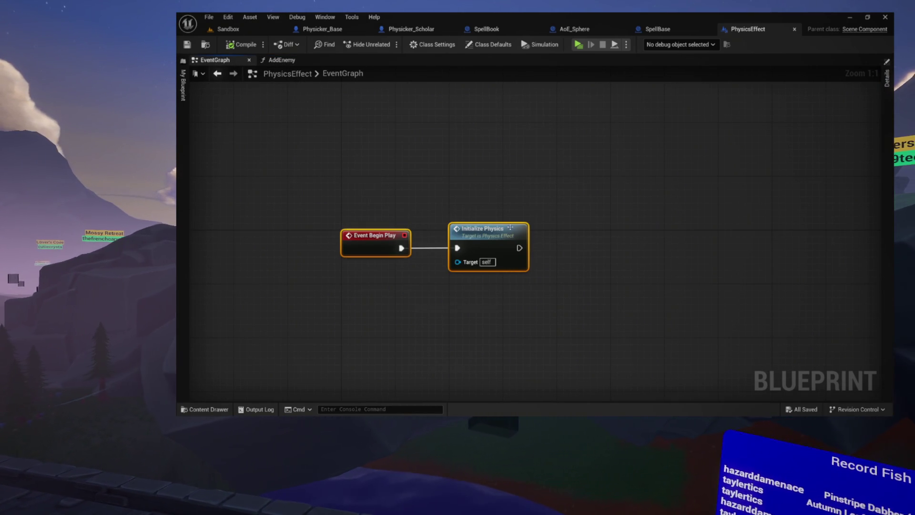
double_click(484, 229)
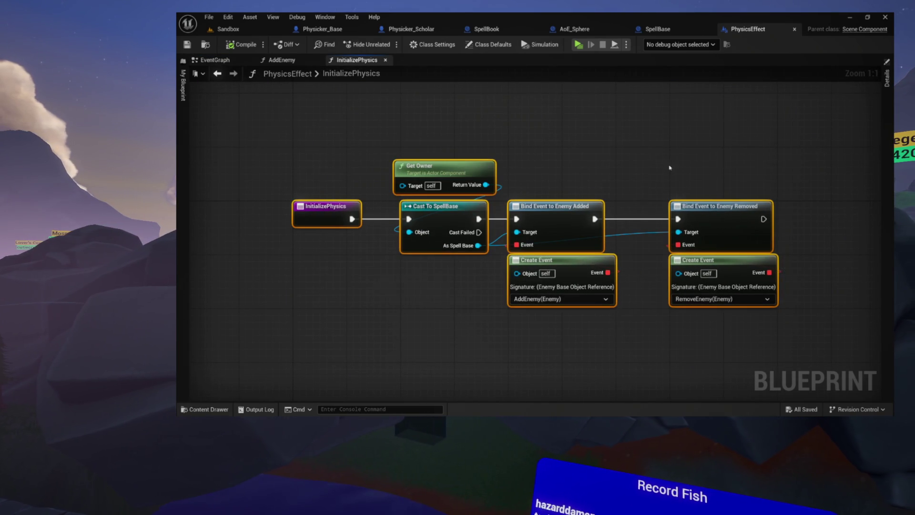
Add a Print Info node after the Enemy Removed binding in Initialize Physics.
mouse_move(643, 164)
left_mouse_down()
mouse_move(482, 165)
mouse_move(523, 161)
mouse_move(517, 155)
mouse_move(527, 184)
left_mouse_up()
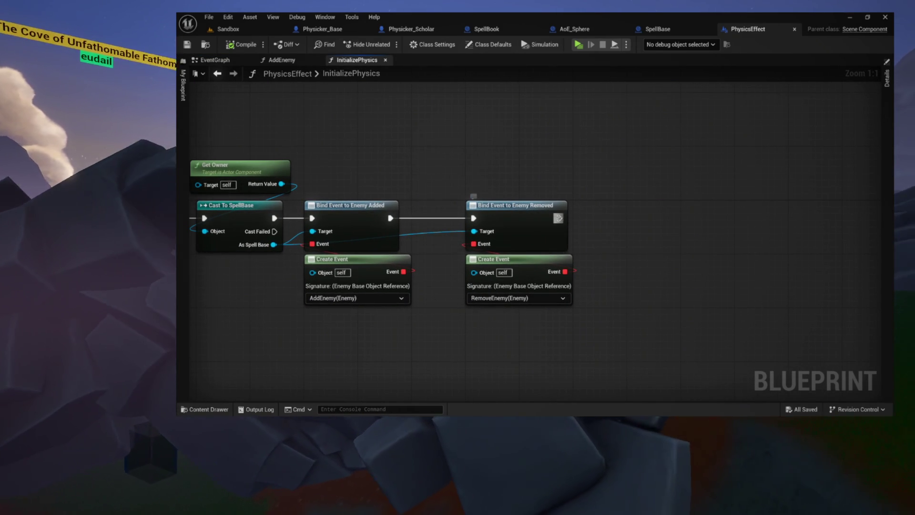
left_click_drag(558, 217, 626, 195)
type("print info")
key("Return")
left_click_drag(625, 195, 500, 192)
mouse_move(566, 232)
left_mouse_down()
mouse_move(611, 232)
mouse_move(595, 245)
mouse_move(567, 191)
left_mouse_up()
left_click(553, 191)
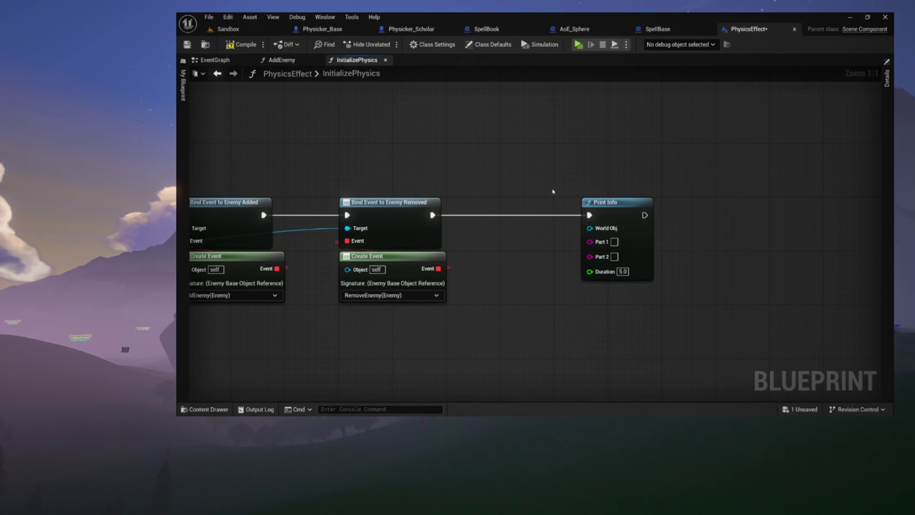
Feed Get Owner into Print Info's World Obj and set Part 1 to EVENT.
left_click_drag(550, 156, 551, 156)
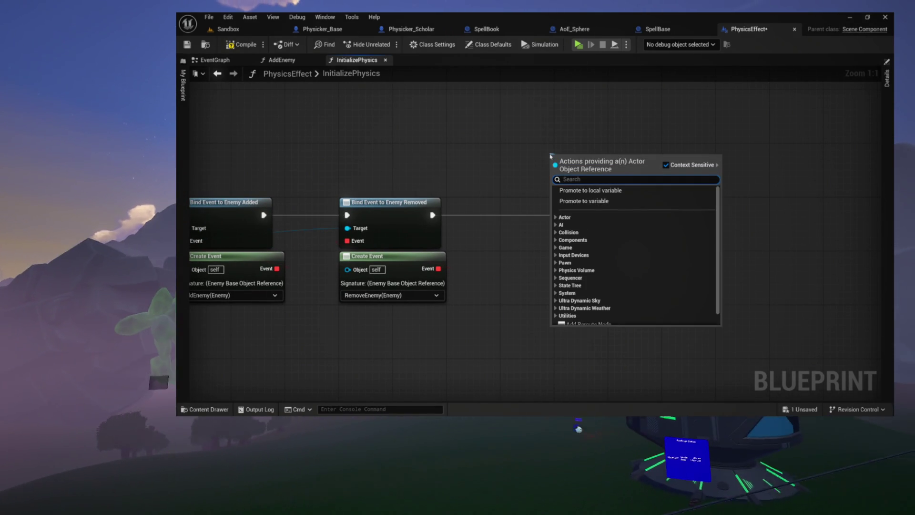
type("get owner")
key("Return")
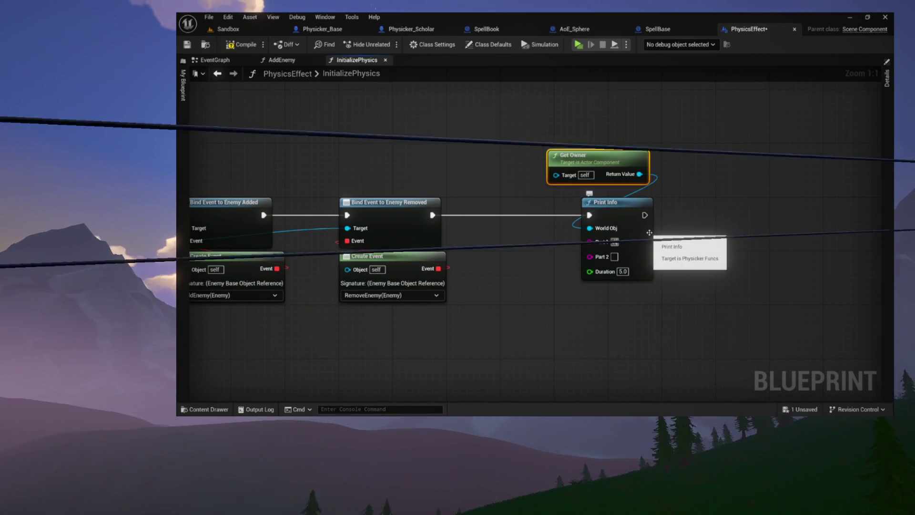
type("ADDING")
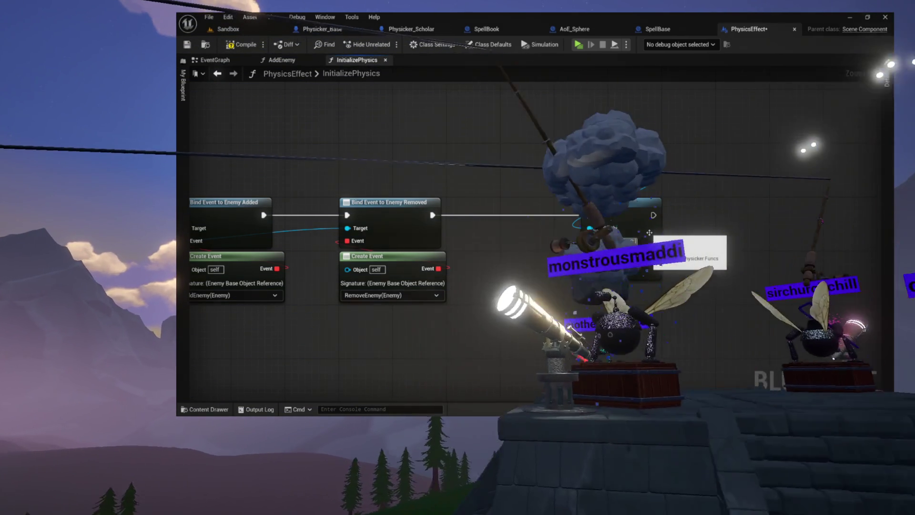
key("ctrl+z")
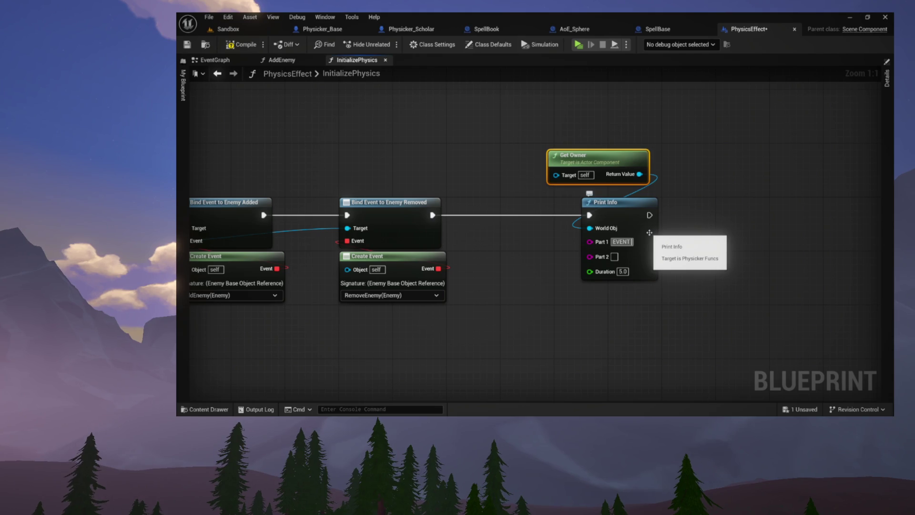
left_click(649, 233)
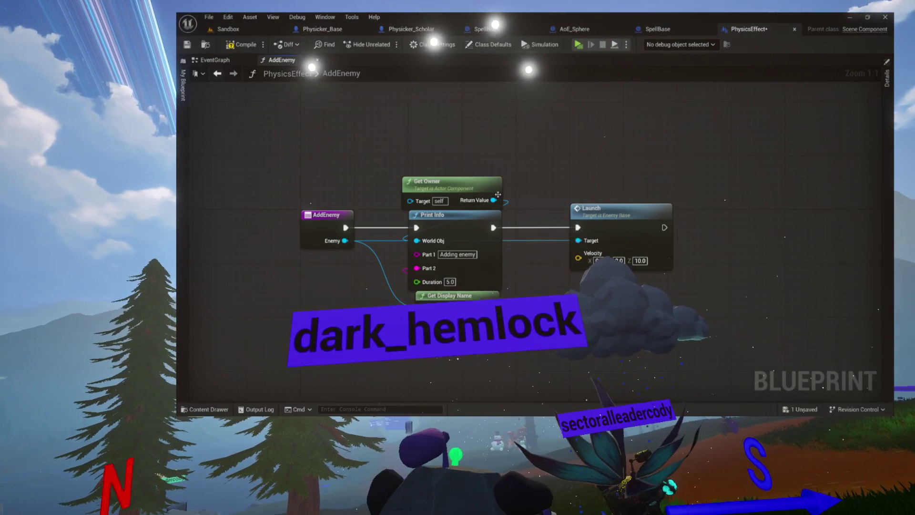
Save the PhysicsEffect blueprint and start a test play of the game.
key("ctrl+s")
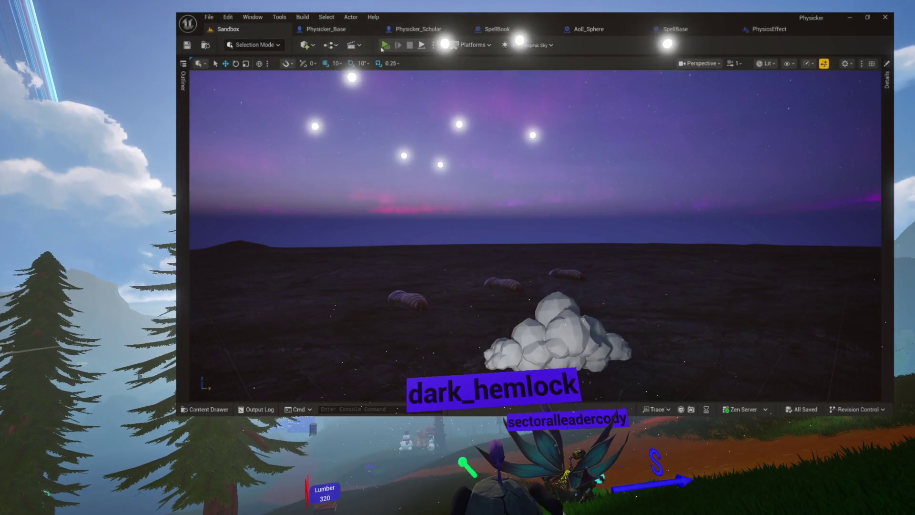
left_click(383, 47)
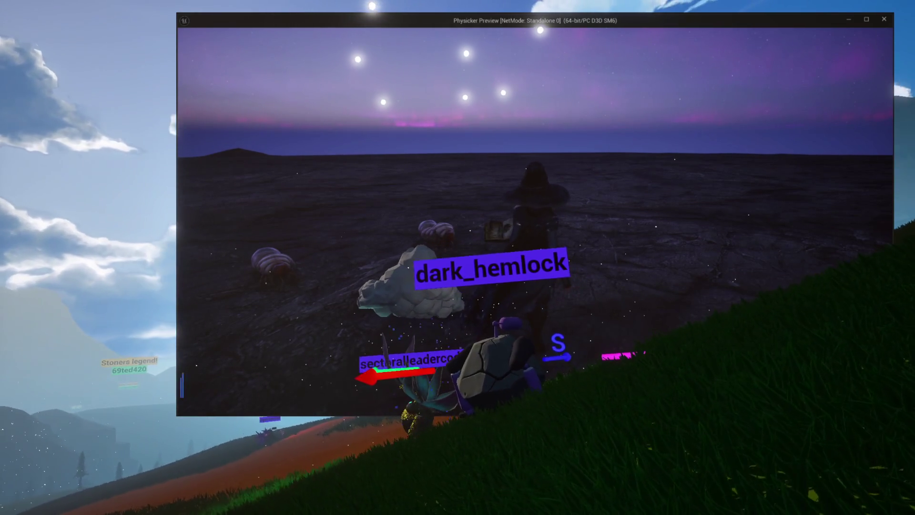
Stop the running Physicker test play with Esc.
key("Escape")
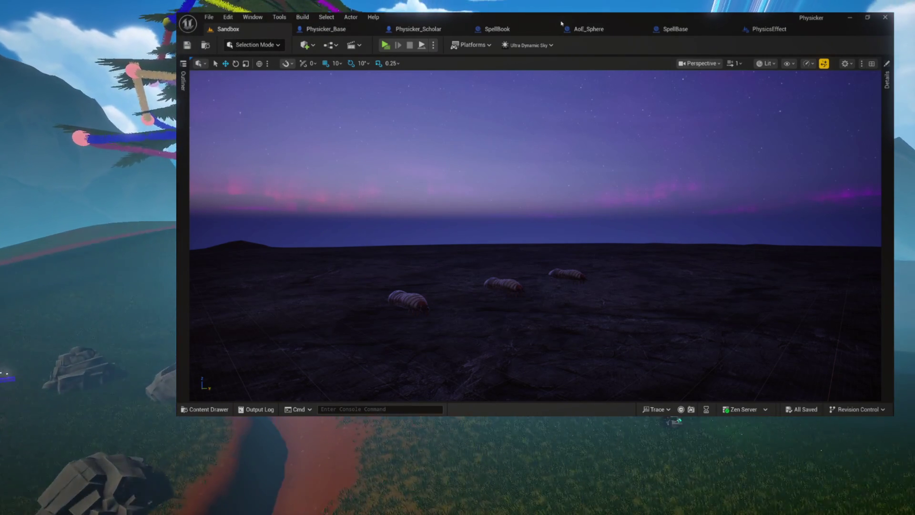
Review PhysicsEffect, SpellBook and SpellBase, checking SpellBase's PhysicsEff component, construction script and event graph.
left_click(763, 30)
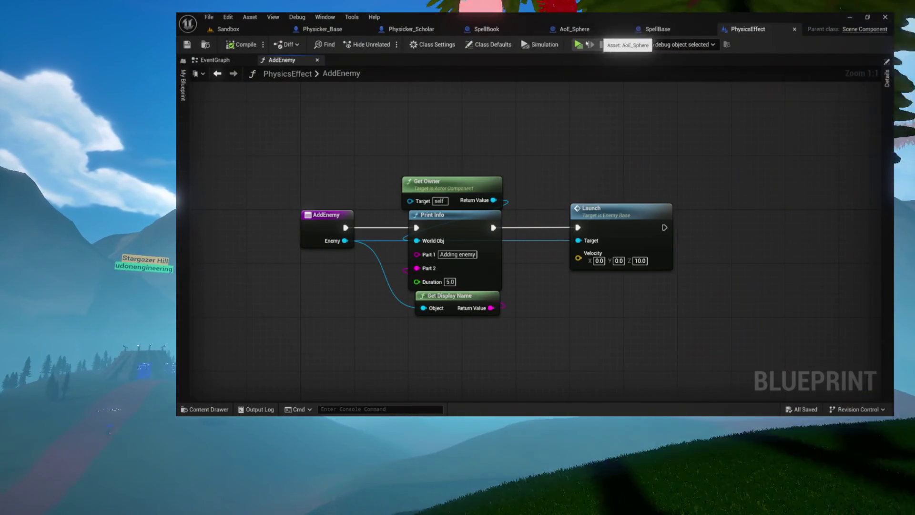
left_click(513, 32)
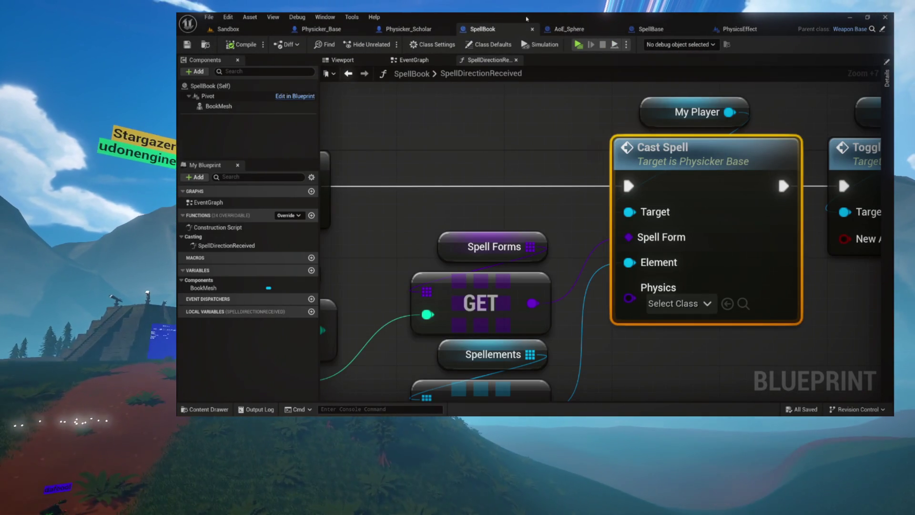
left_click(652, 29)
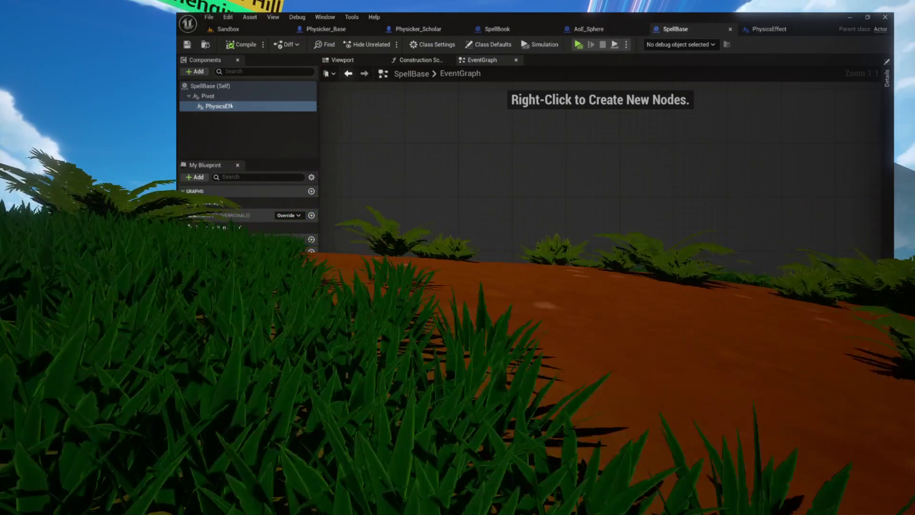
left_click(224, 105)
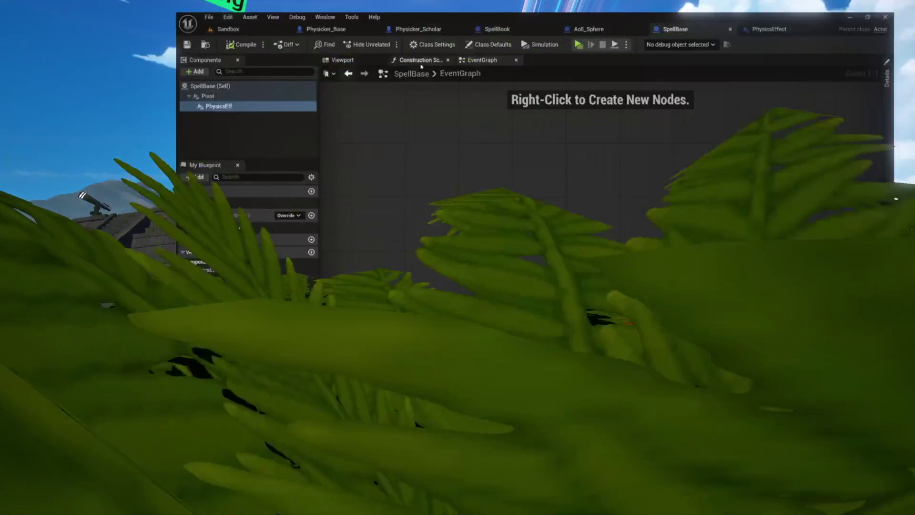
left_click(420, 61)
left_click(481, 60)
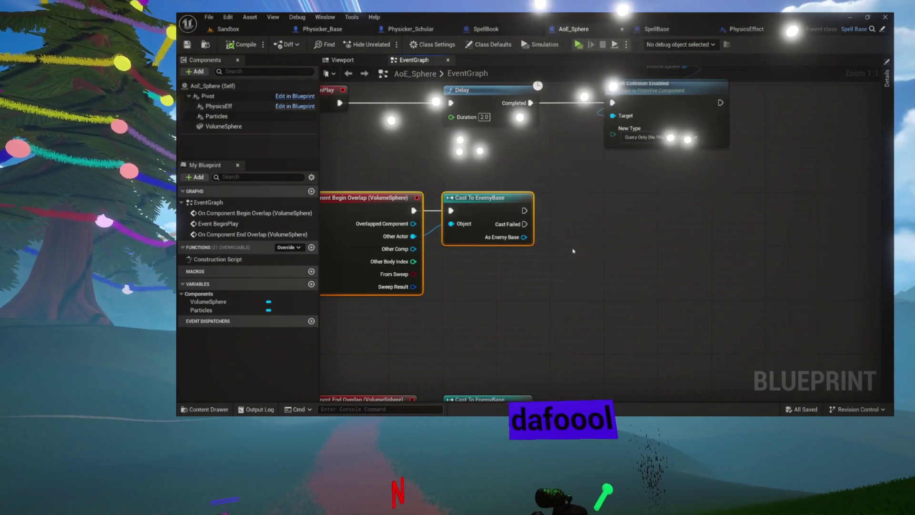
Add a Call Enemy Added node to the AoE_Sphere event graph.
left_click(505, 252)
right_click(555, 226)
type("addene")
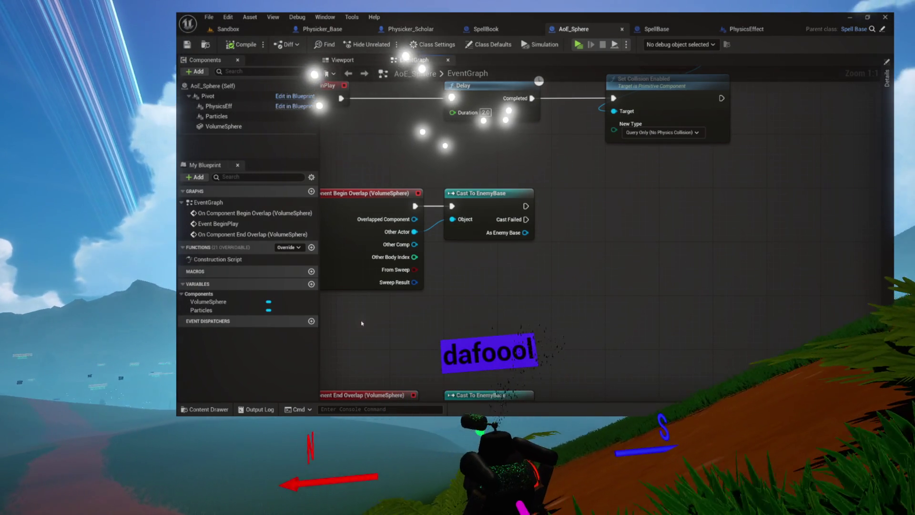
right_click(576, 193)
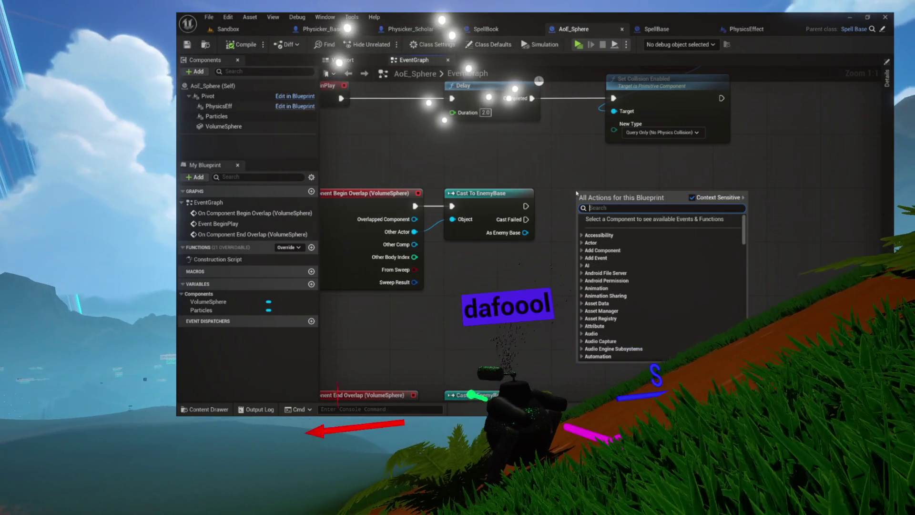
type("call add")
type("emy")
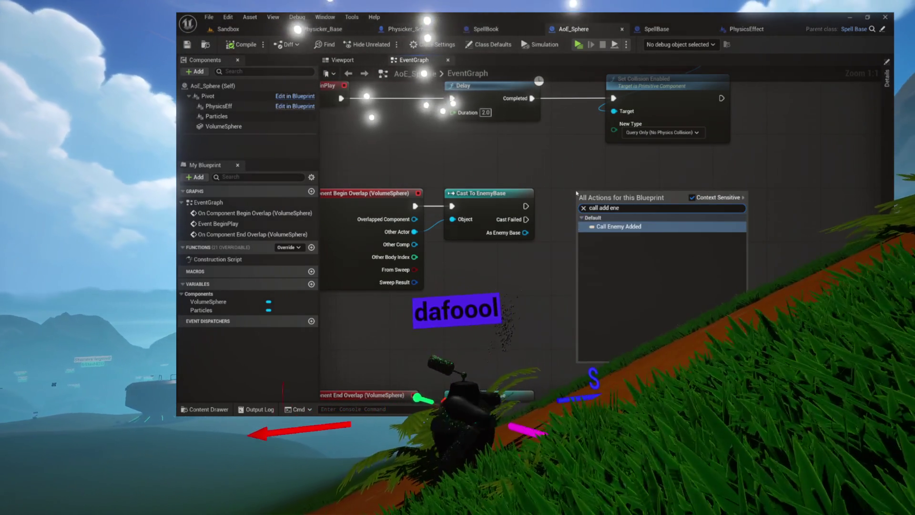
key("Return")
Wire the begin-overlap cast's success exec and As Enemy Base into Call Enemy Added, then test-play.
left_click_drag(525, 206, 634, 193)
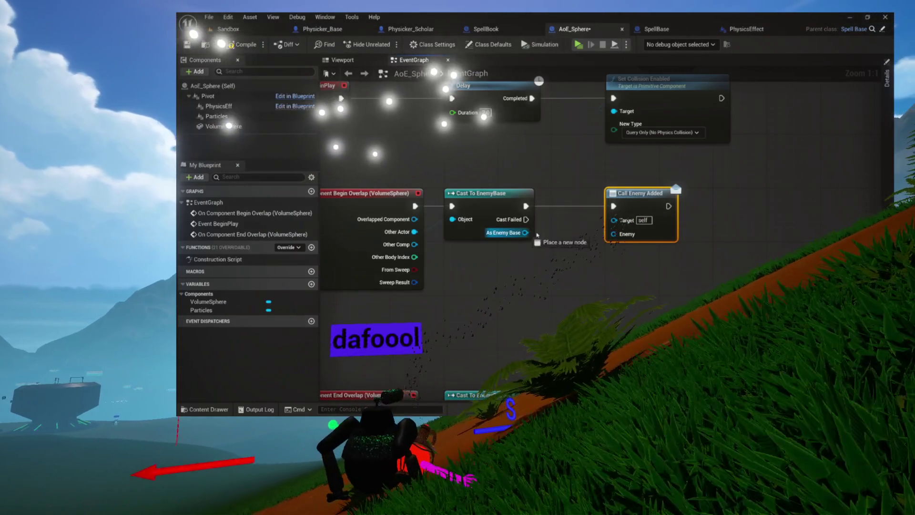
left_click_drag(525, 233, 613, 234)
left_click_drag(563, 218, 513, 202)
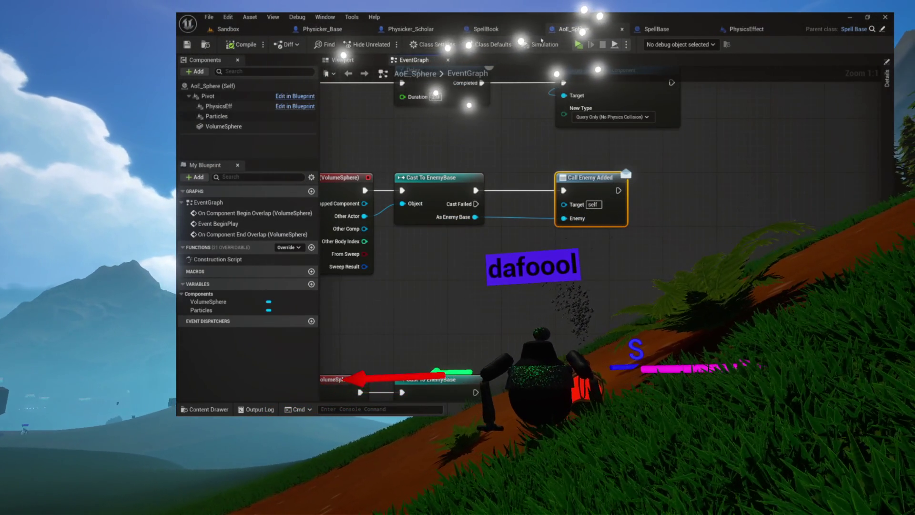
left_click(579, 45)
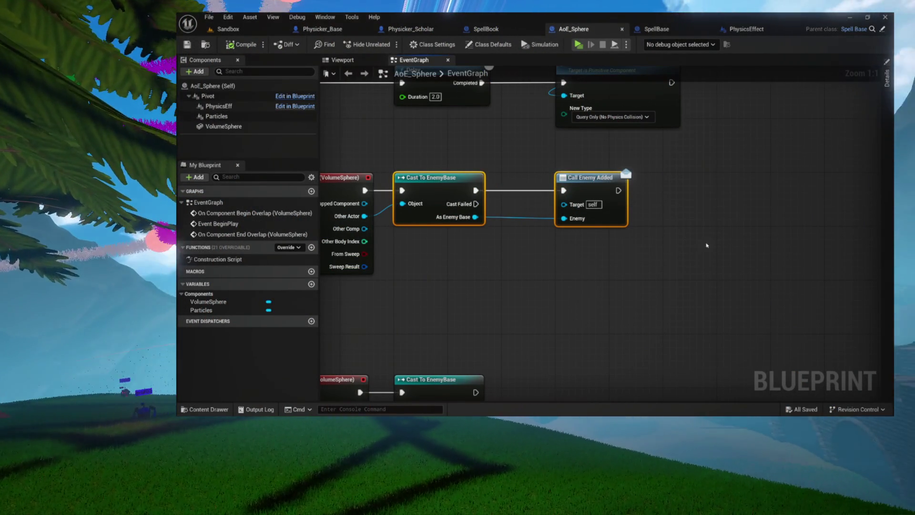
Add Call Enemy Removed beside the end-overlap cast, wiring its success exec and As Enemy Base as Enemy.
mouse_move(597, 250)
left_mouse_down()
mouse_move(686, 267)
mouse_move(686, 190)
mouse_move(620, 248)
mouse_move(506, 277)
left_mouse_up()
right_click(527, 263)
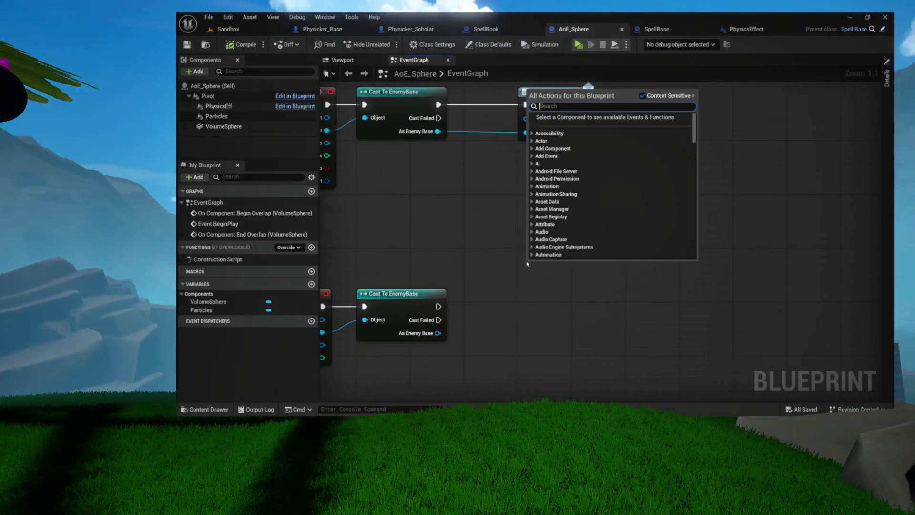
type("call enemy")
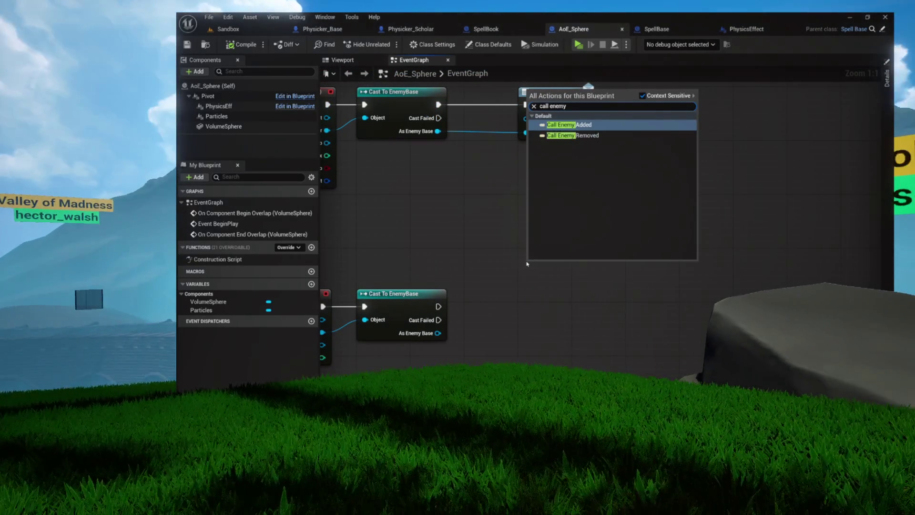
key("Down")
key("Return")
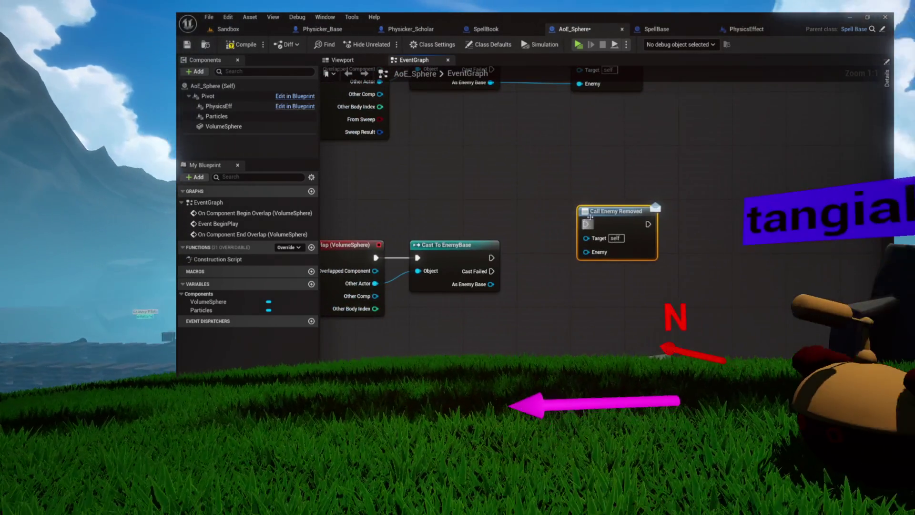
left_click_drag(615, 211, 588, 251)
mouse_move(491, 257)
left_mouse_down()
mouse_move(558, 265)
mouse_move(610, 244)
left_mouse_up()
left_click_drag(490, 284, 579, 285)
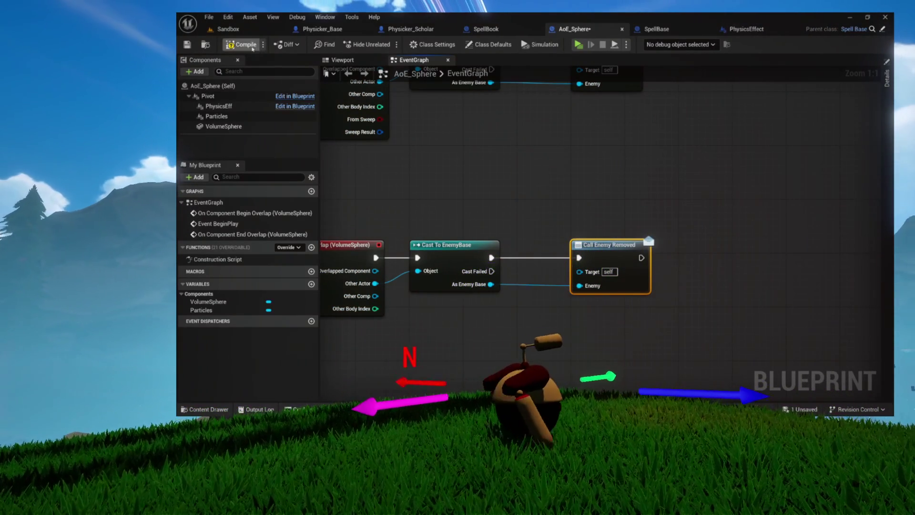
left_click_drag(507, 163, 525, 228)
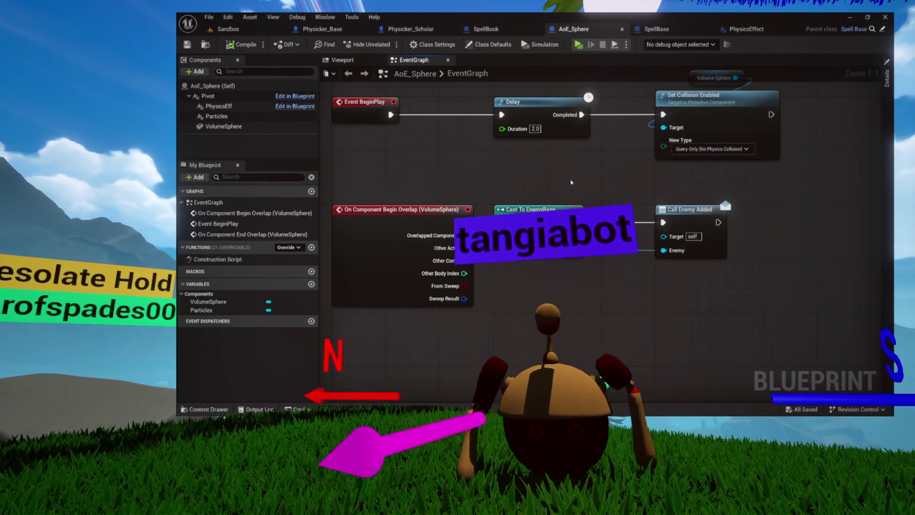
Move both overlap node rows in AoE_Sphere's graph down and save the blueprint.
scroll(567, 219, "down", 2)
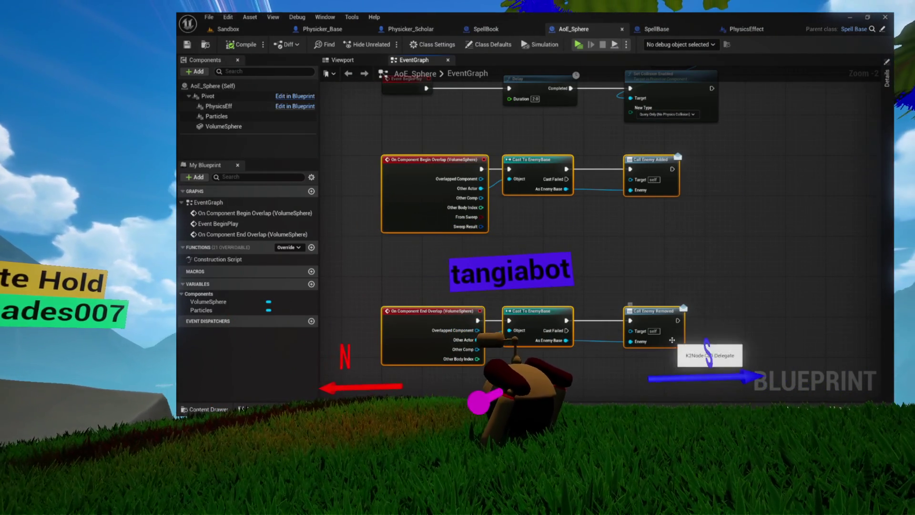
left_click_drag(389, 171, 394, 211)
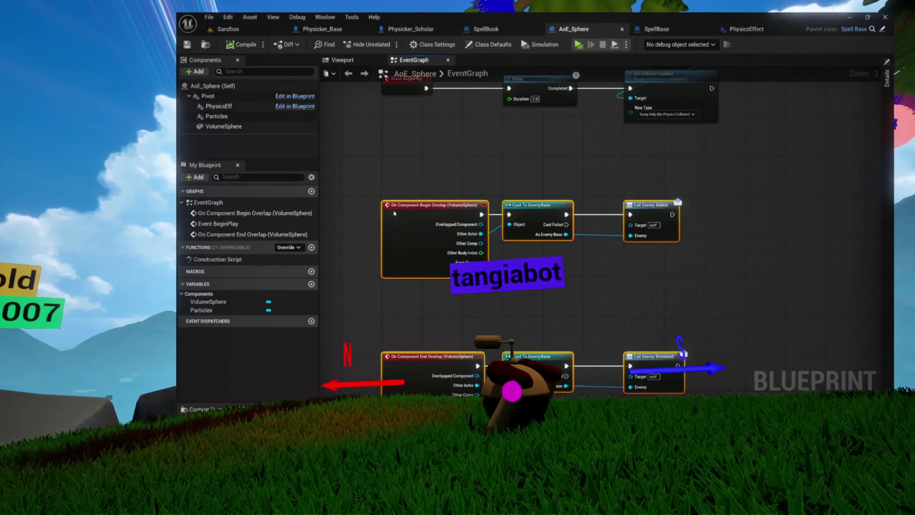
left_click(421, 148)
left_click_drag(421, 147, 392, 208)
key("ctrl+s")
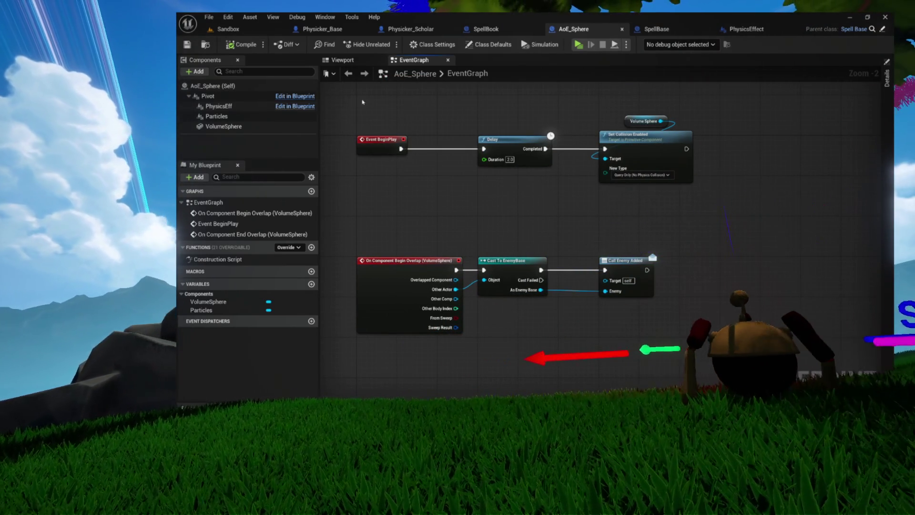
Check the sphere's 3D preview, then reselect and reframe the overlap nodes in EventGraph.
mouse_move(470, 203)
left_mouse_down()
mouse_move(417, 208)
mouse_move(465, 213)
left_mouse_up()
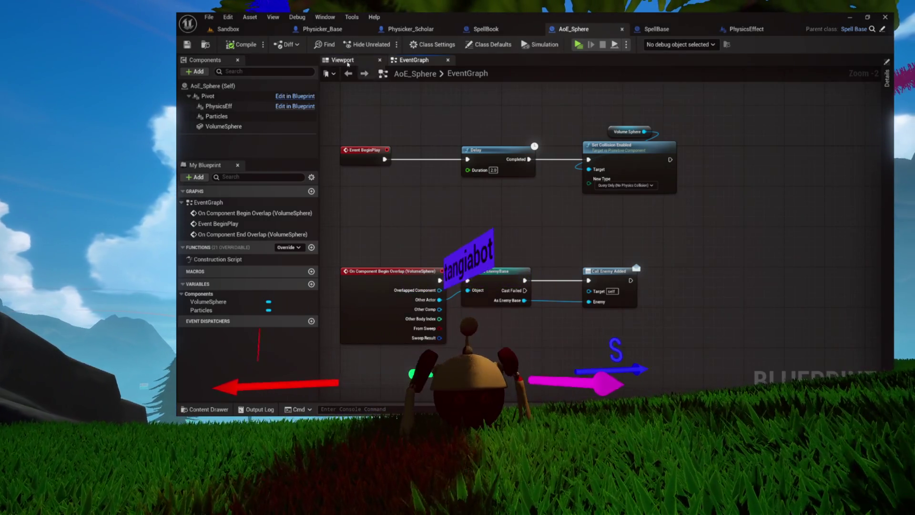
left_click(348, 63)
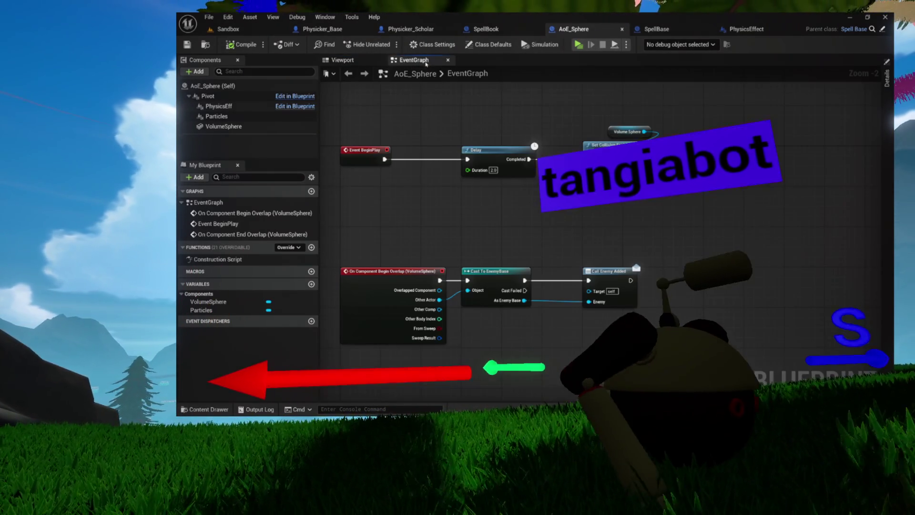
left_click(414, 60)
left_click_drag(449, 151, 512, 180)
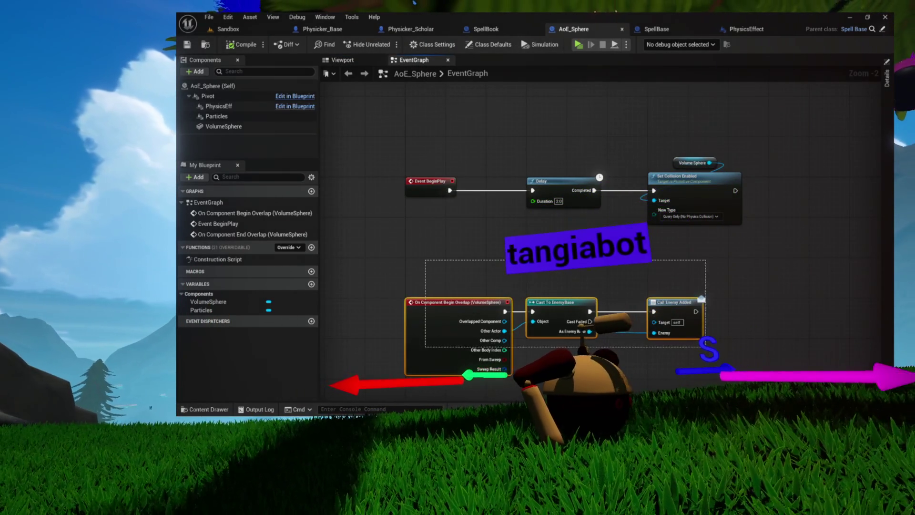
left_click_drag(725, 349, 645, 291)
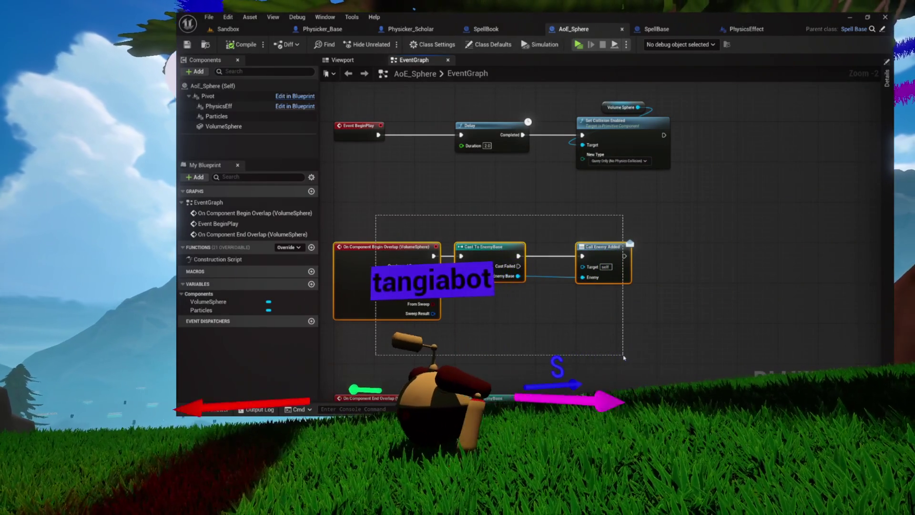
left_click_drag(623, 357, 624, 355)
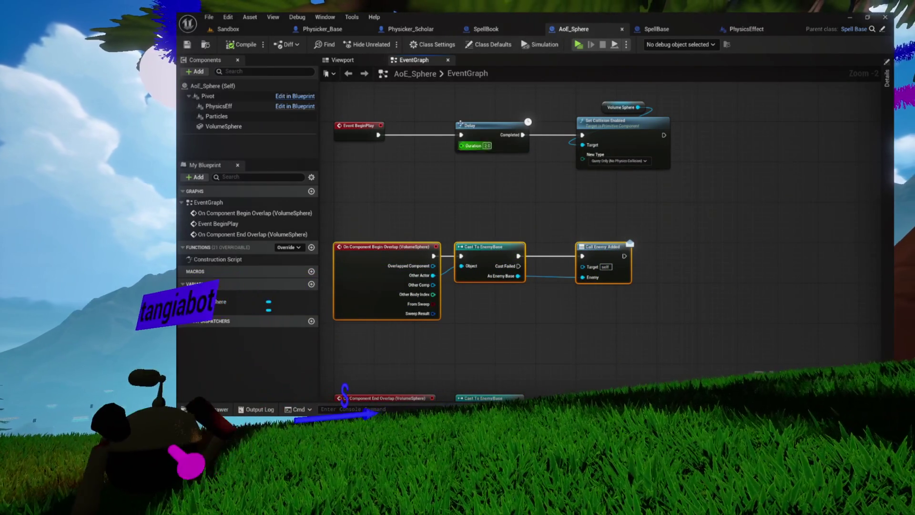
left_click(372, 60)
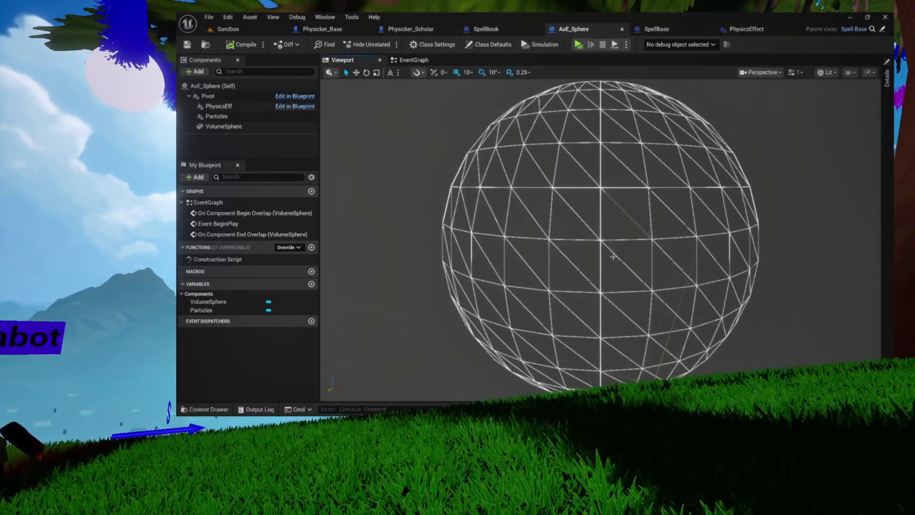
left_click(410, 60)
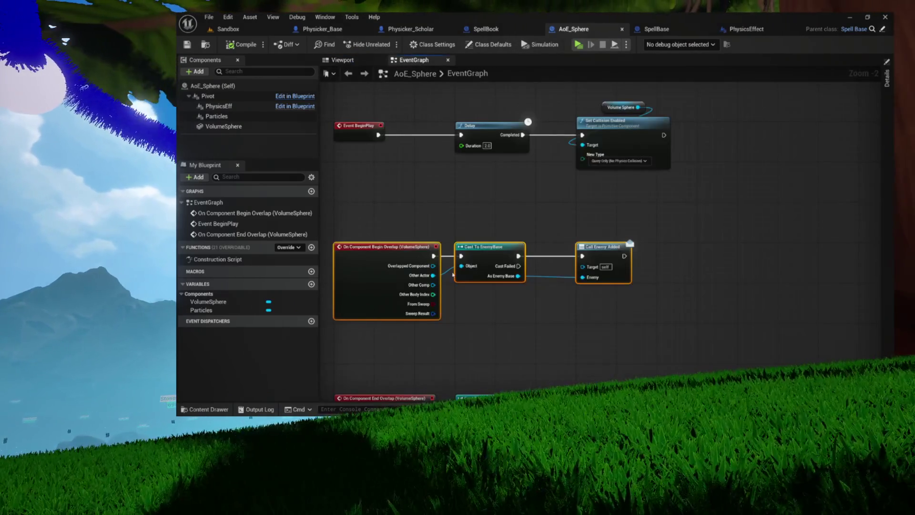
left_click_drag(657, 260, 653, 259)
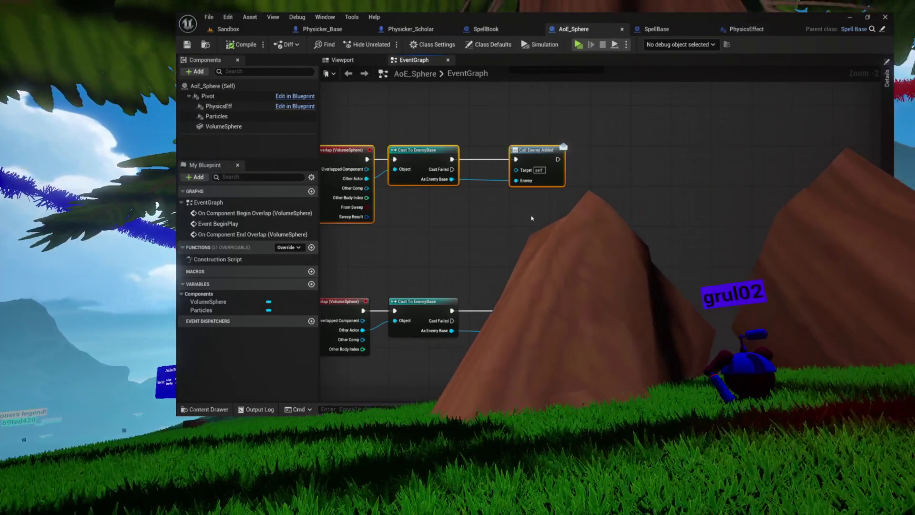
left_click_drag(407, 124, 599, 197)
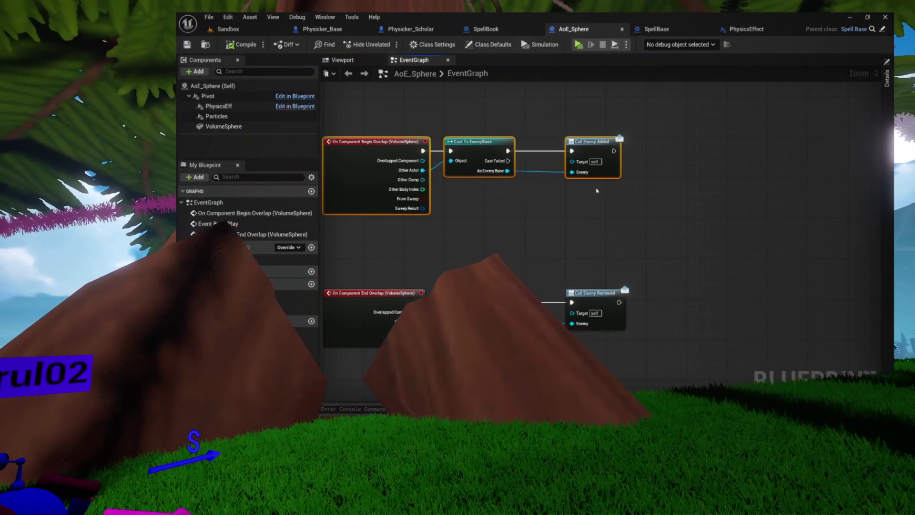
left_click_drag(595, 219, 650, 238)
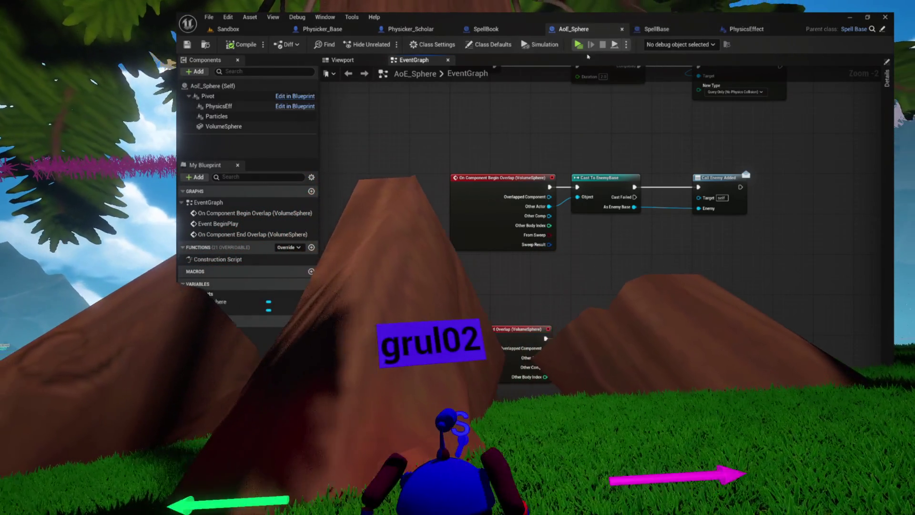
Close PhysicsEffect's AddEnemy function graph, show My Blueprint, then move via SpellBook to SpellBase.
left_click(737, 30)
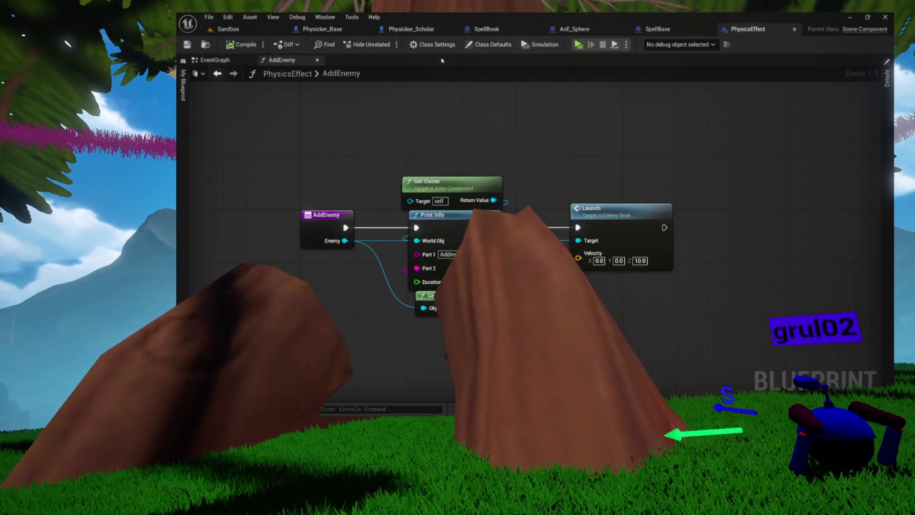
left_click(317, 59)
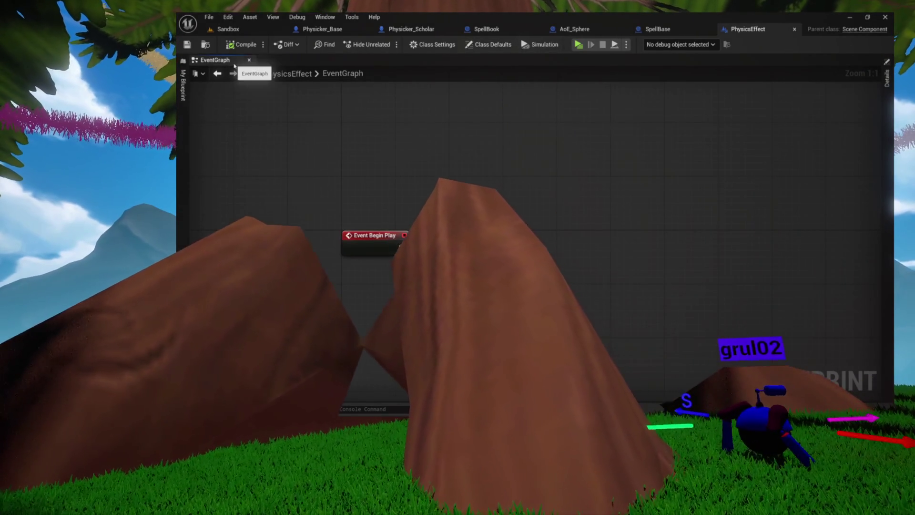
left_click(183, 86)
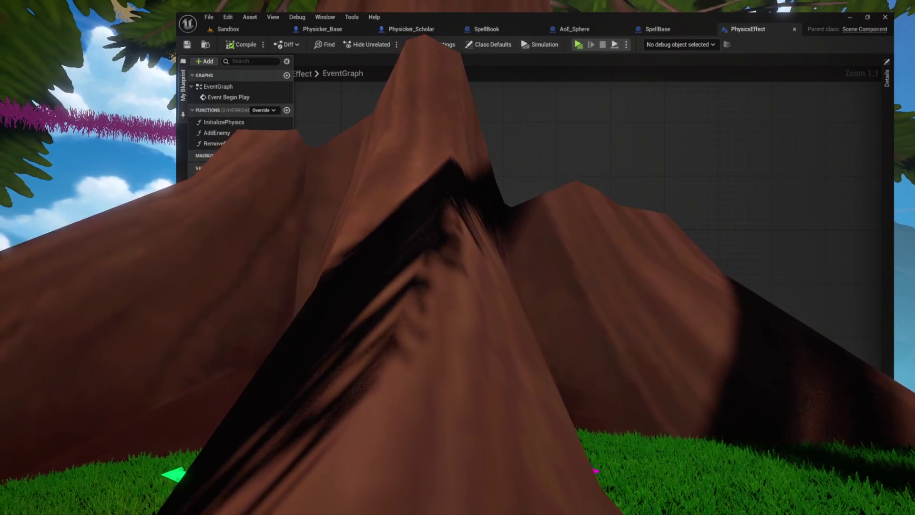
left_click(500, 30)
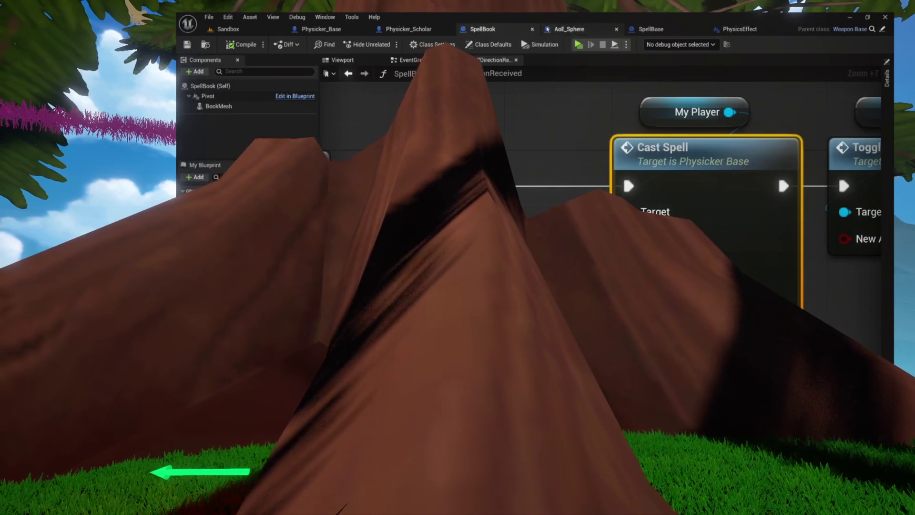
left_click(630, 30)
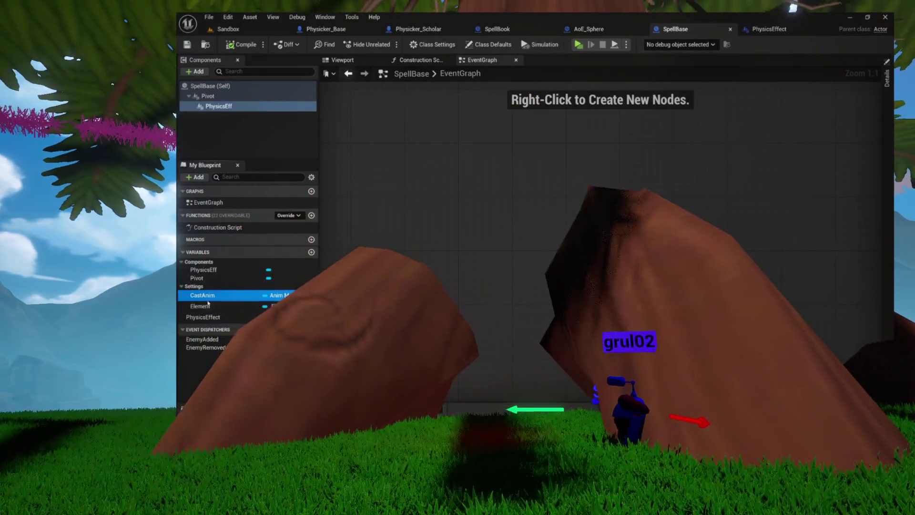
Move SpellBase's PhysicsEffect variable into the Settings category, save, and view the component Viewport.
left_click(200, 307)
left_click(200, 315)
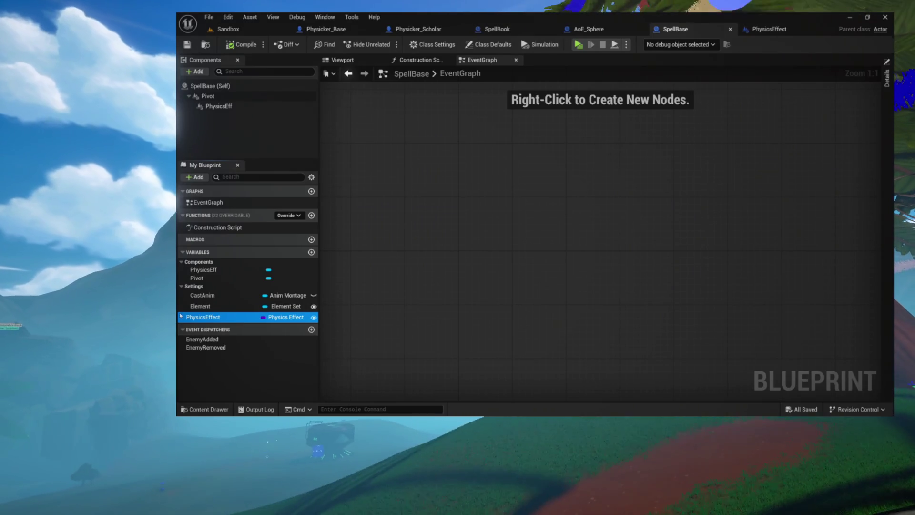
left_click_drag(199, 318, 199, 289)
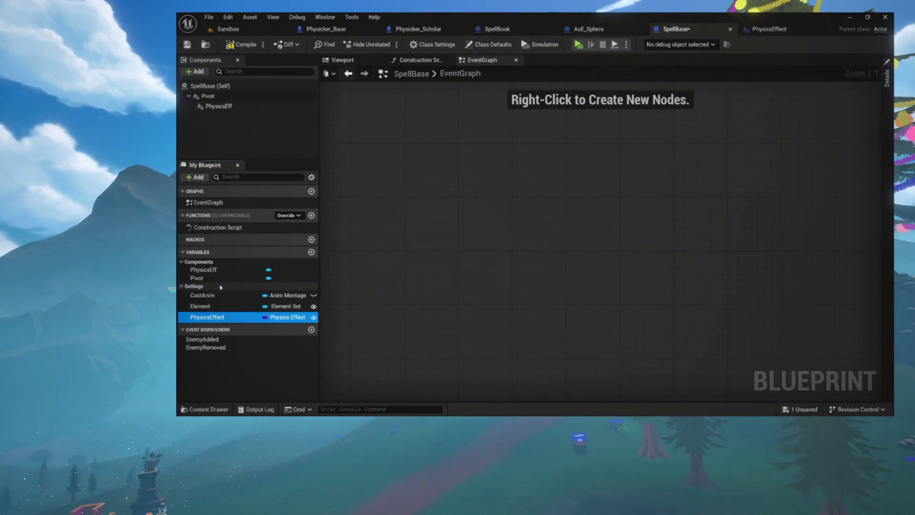
key("ctrl+s")
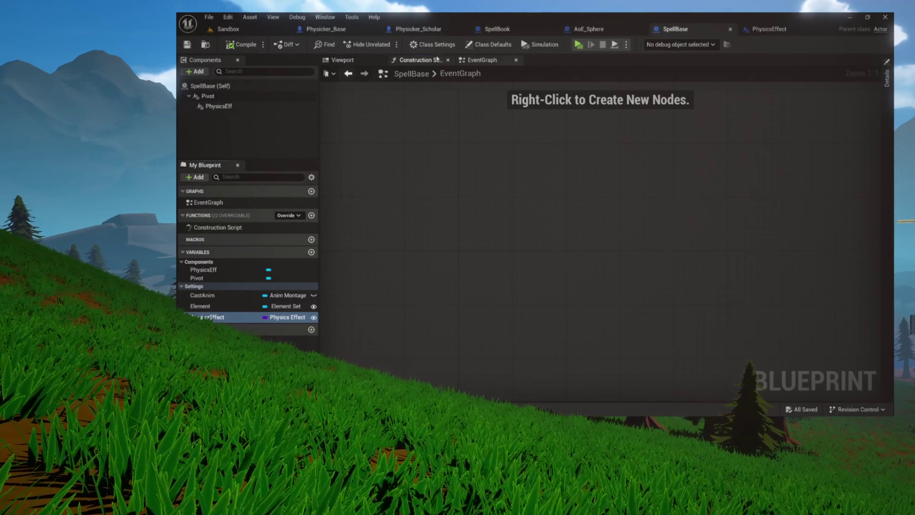
left_click(436, 59)
left_click(448, 60)
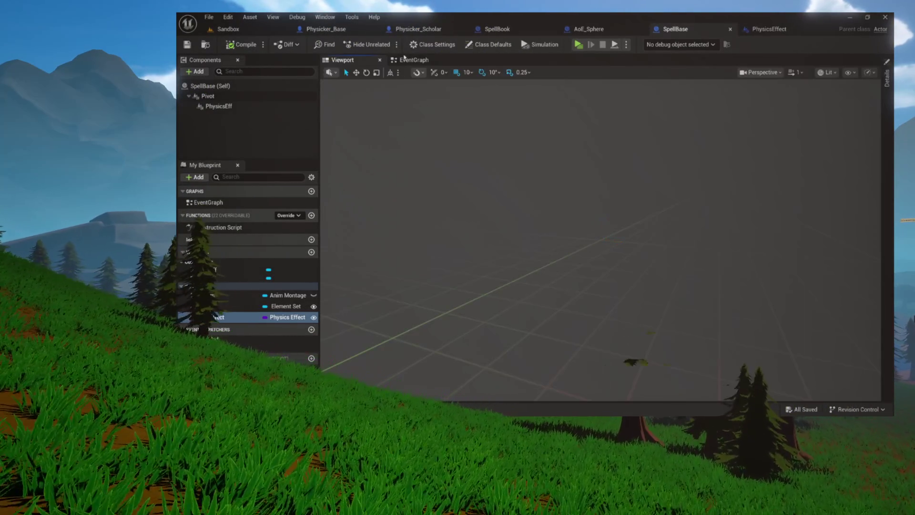
Return to SpellBase's EventGraph and compile the blueprint.
left_click(404, 59)
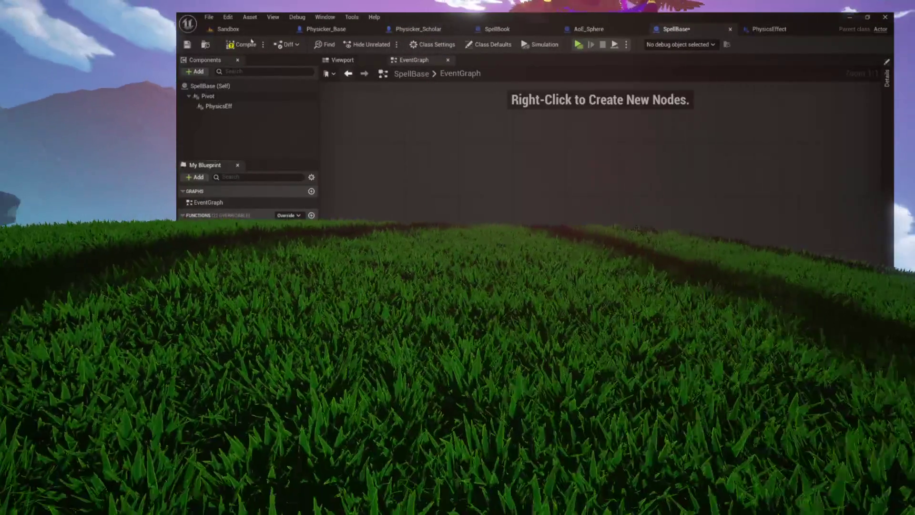
left_click(245, 45)
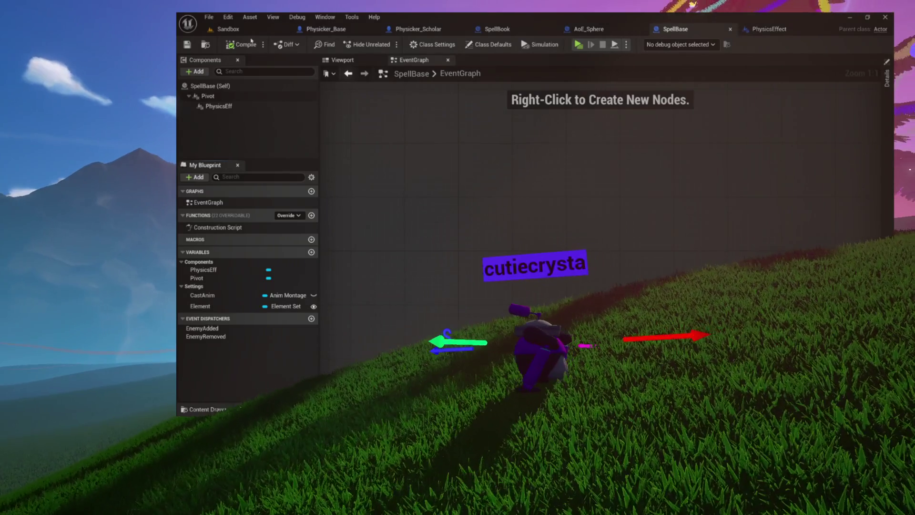
right_click(532, 178)
type("switch")
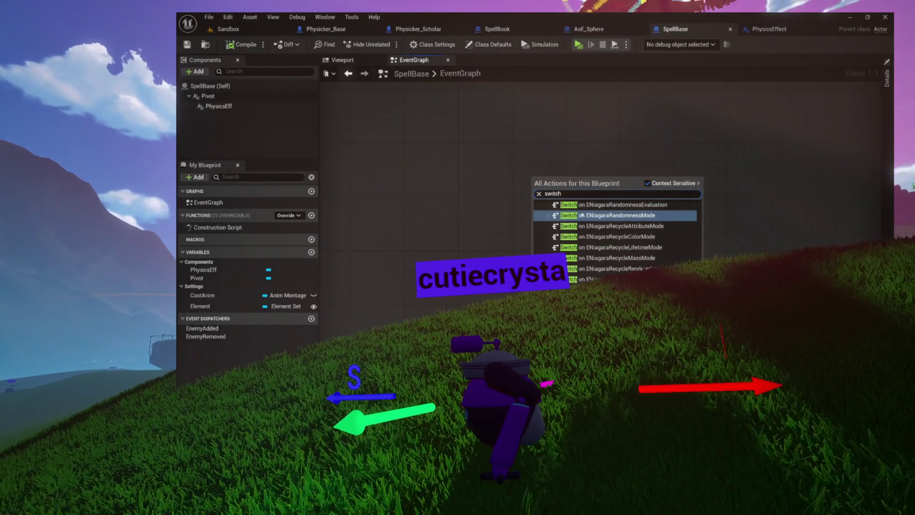
left_click(581, 215)
left_click_drag(655, 195, 595, 174)
right_click(551, 242)
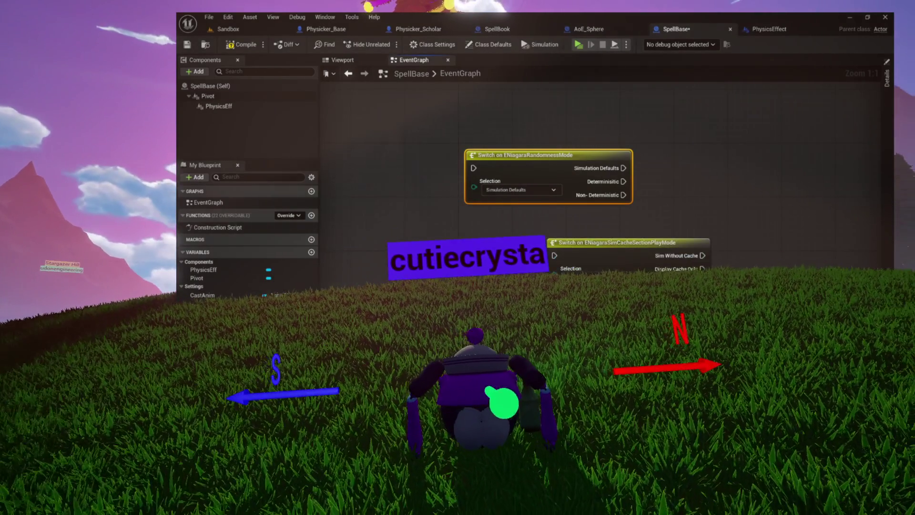
right_click(579, 131)
type("switch")
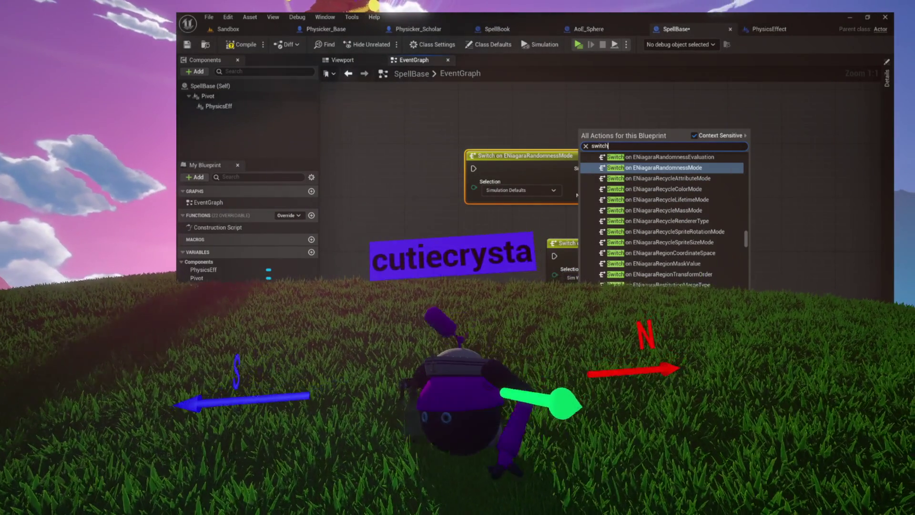
scroll(662, 219, "up", 2)
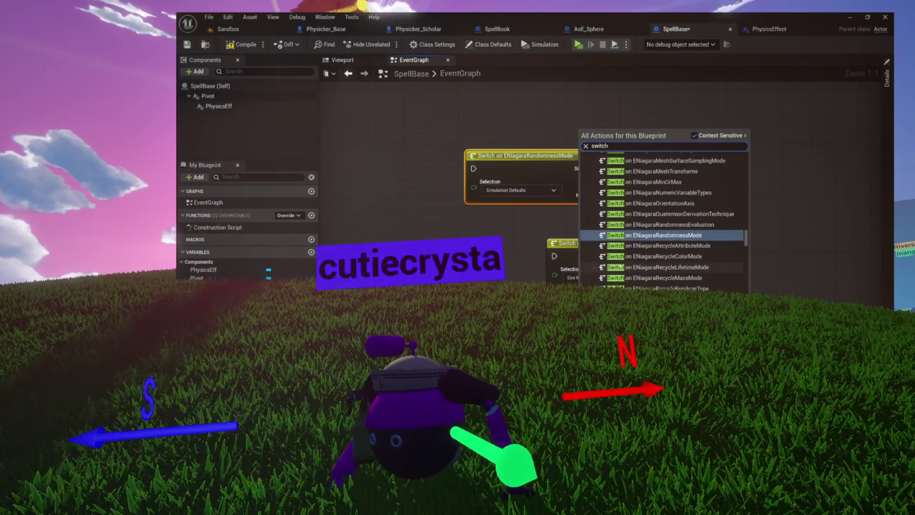
scroll(671, 212, "up", 2)
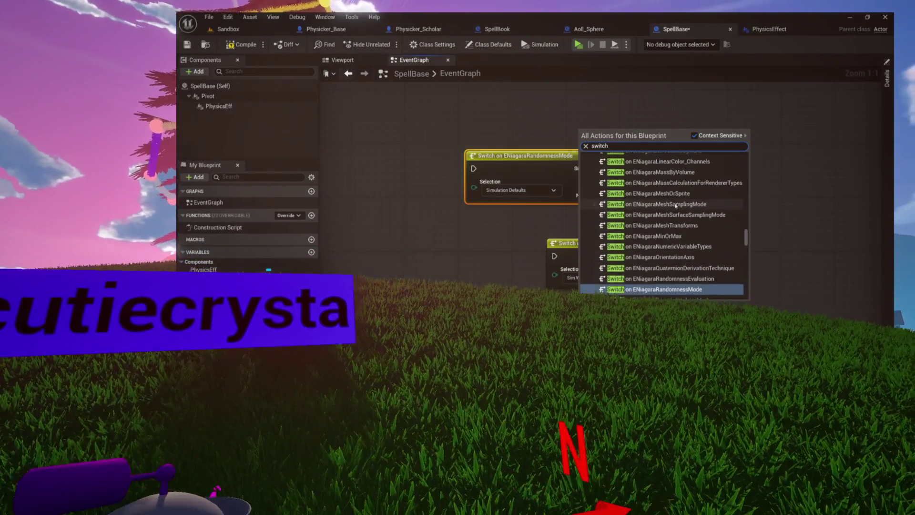
left_click(678, 198)
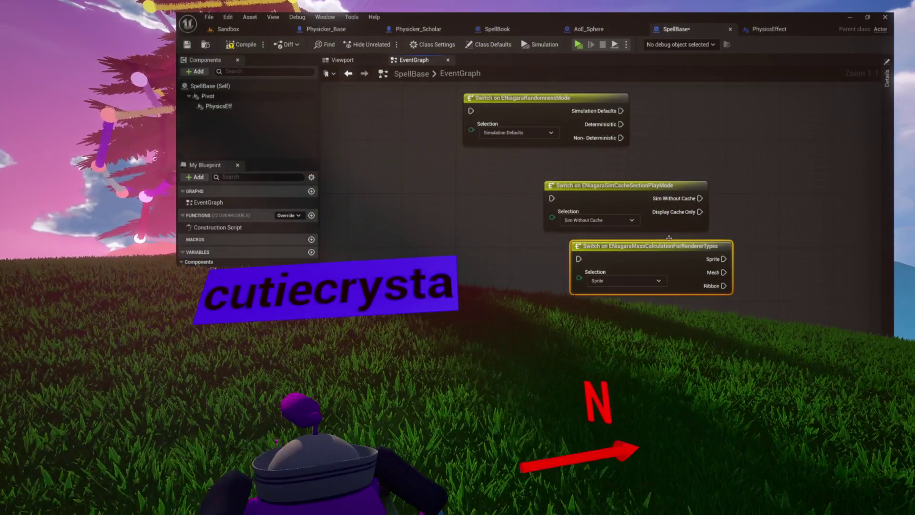
right_click(668, 189)
type("switch")
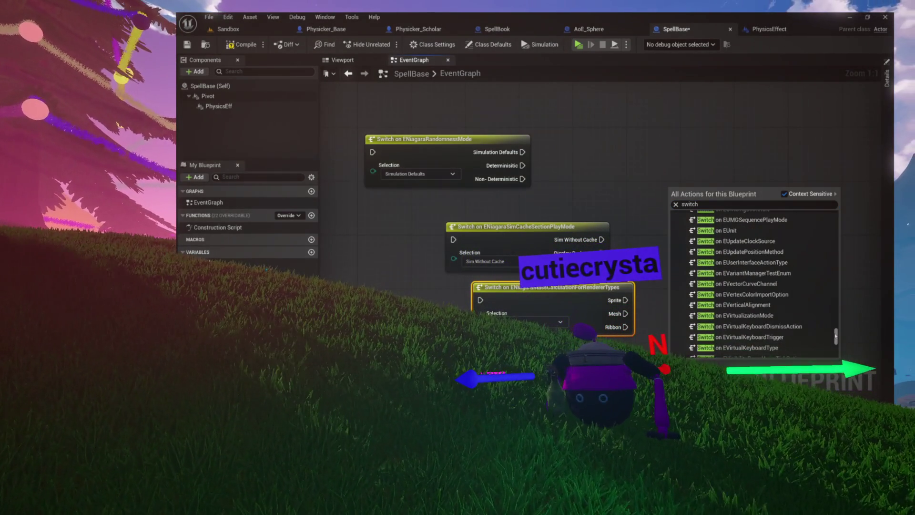
left_click(758, 295)
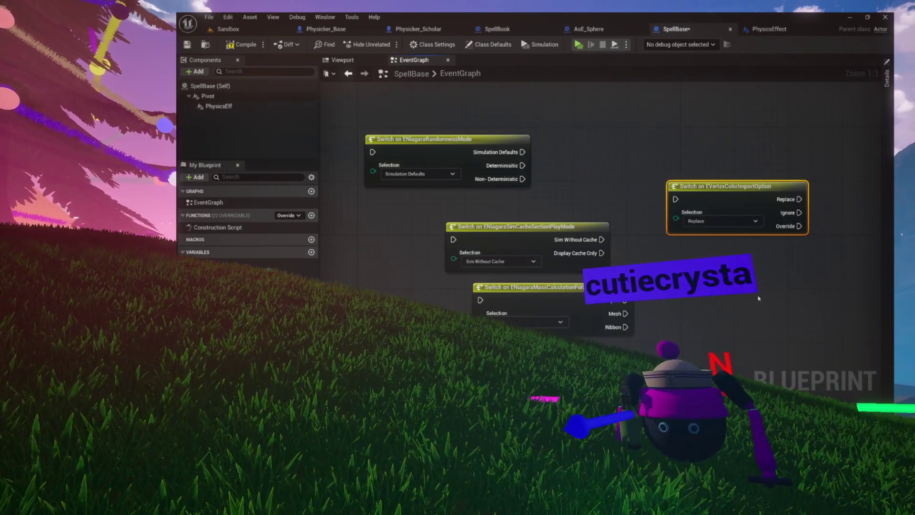
left_click_drag(750, 200, 697, 187)
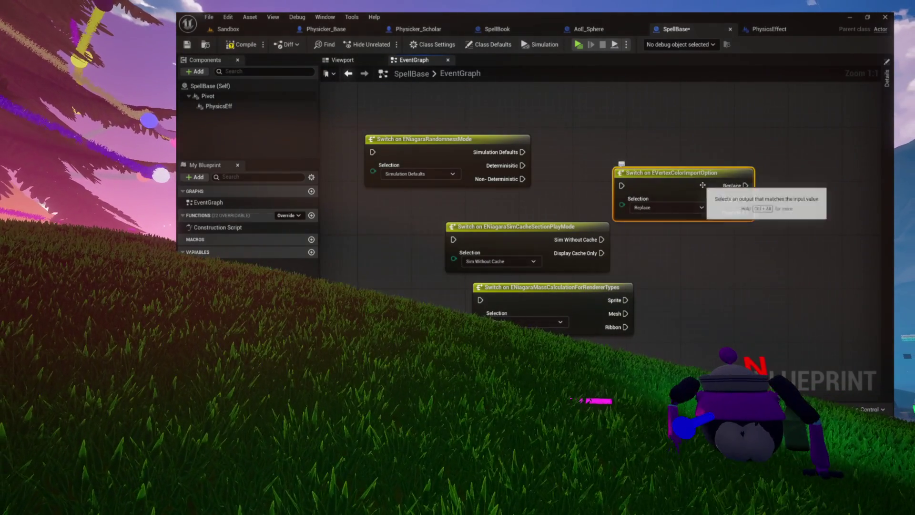
mouse_move(420, 105)
left_mouse_down()
mouse_move(514, 204)
mouse_move(701, 354)
left_mouse_up()
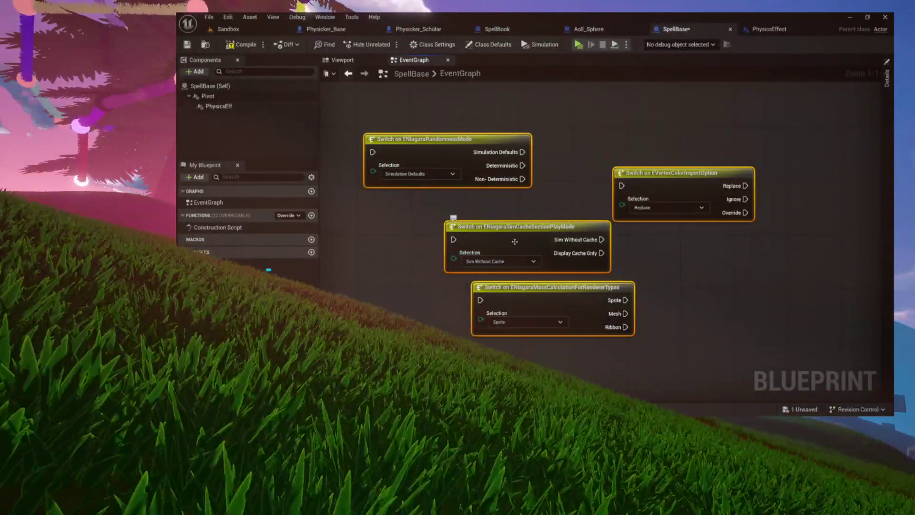
left_click_drag(580, 173, 574, 253)
left_click_drag(477, 221, 573, 161)
left_click_drag(648, 238, 574, 213)
left_click_drag(455, 308, 475, 266)
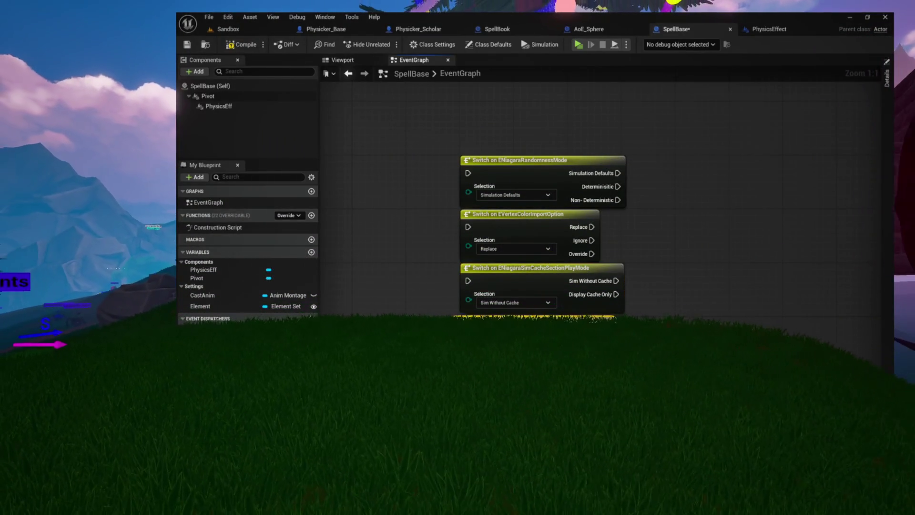
left_click_drag(641, 293, 630, 262)
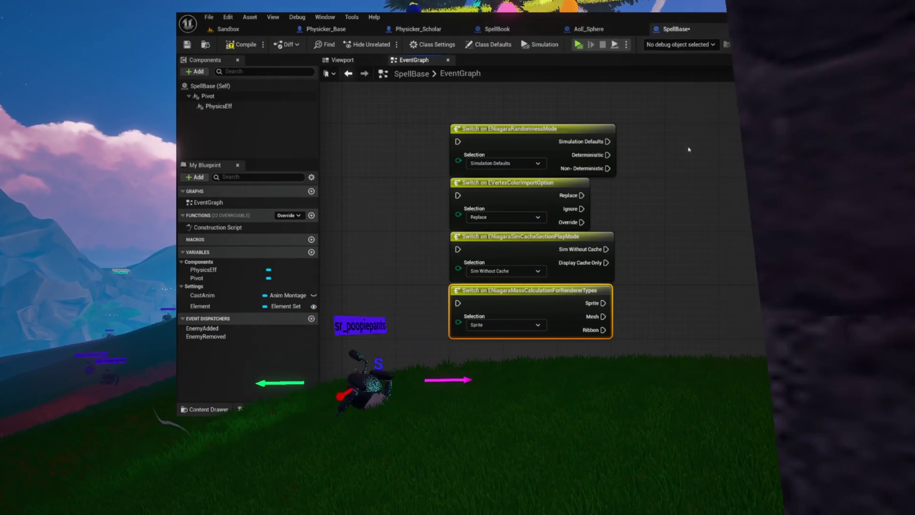
left_click_drag(686, 145, 551, 310)
key("Delete")
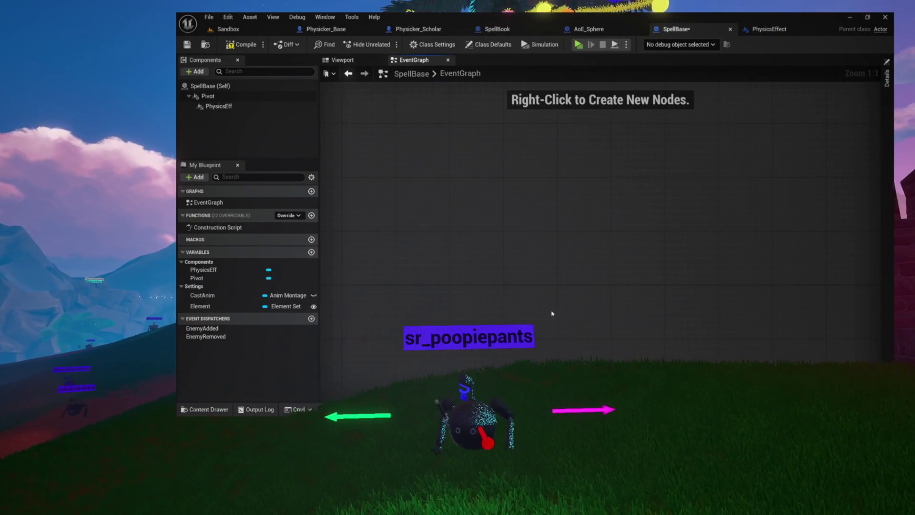
Compile SpellBase, then open _ElementSet from Spell > Elements in the Content Drawer.
left_click(243, 44)
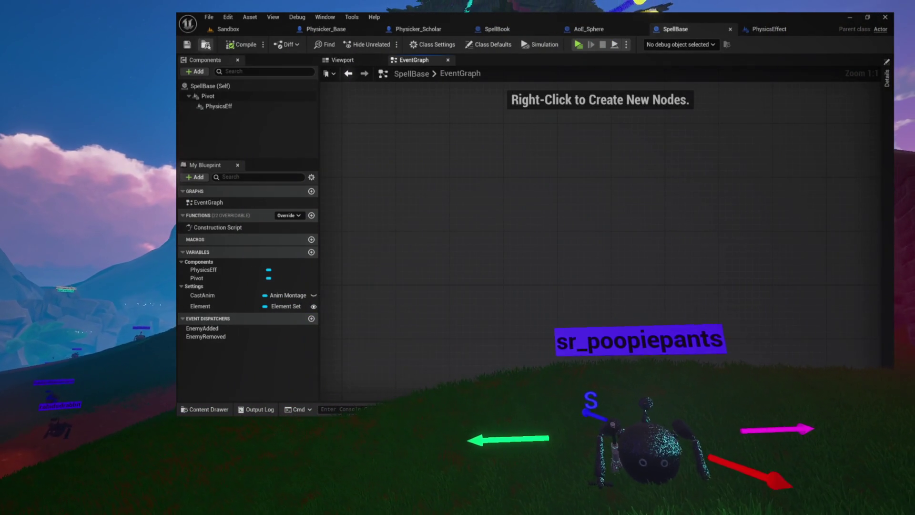
key("ctrl+space")
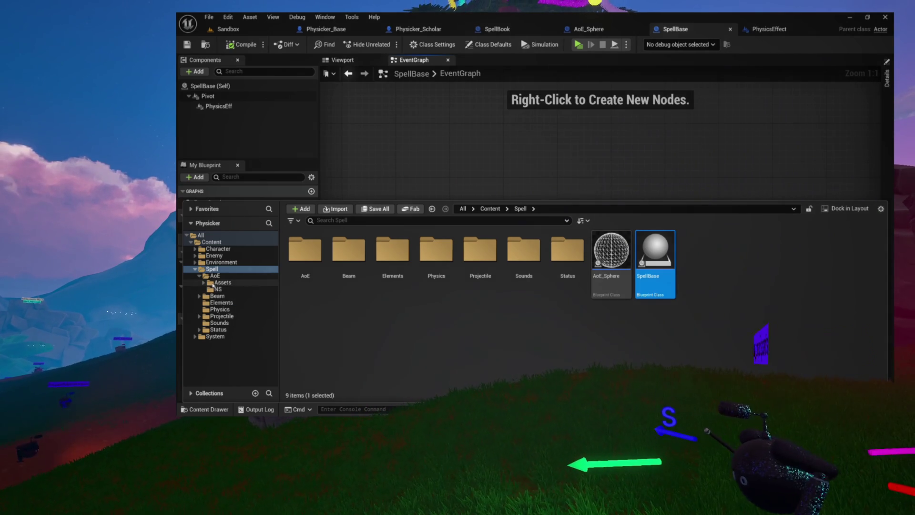
left_click(217, 302)
left_click(214, 309)
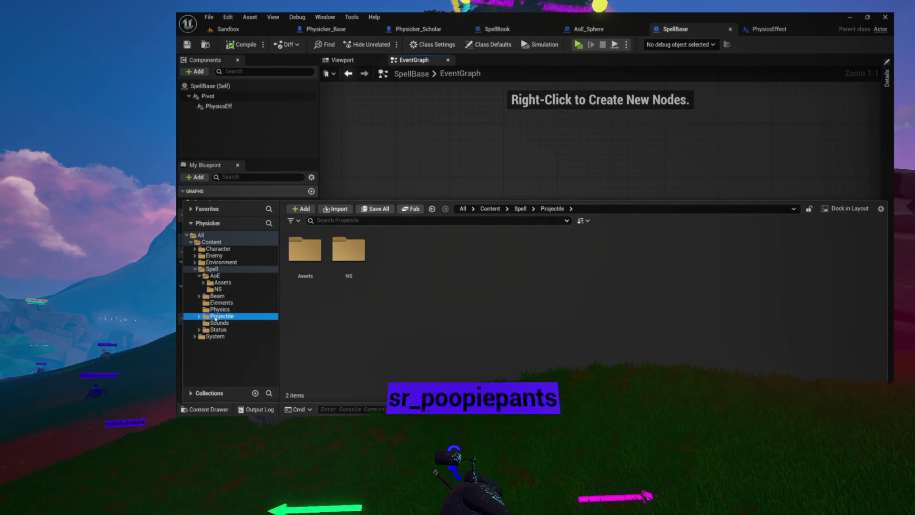
left_click(216, 302)
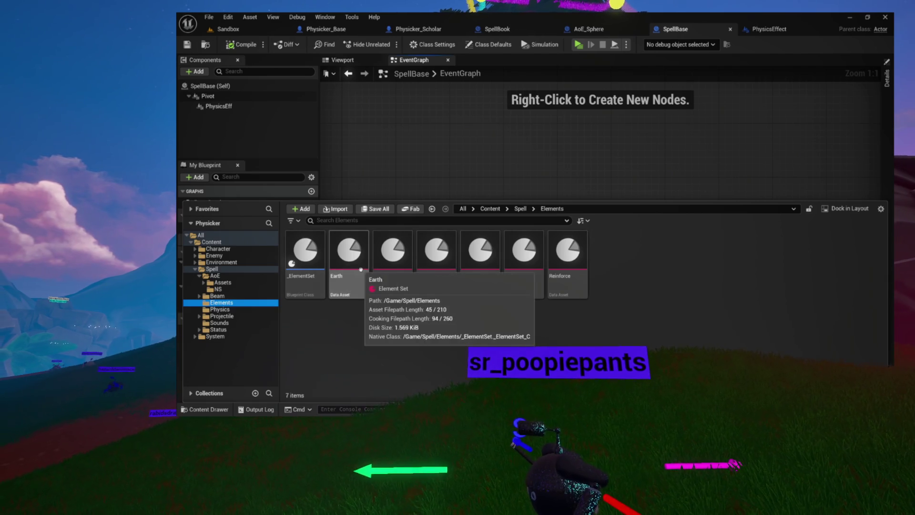
double_click(302, 267)
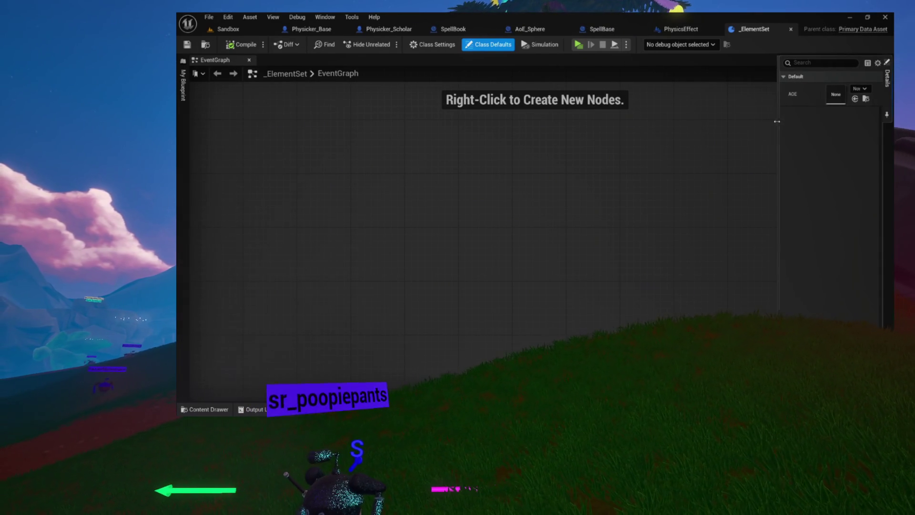
Widen _ElementSet's Details panel, check the AOE asset list without changing it, and close the editor.
left_click_drag(776, 121, 739, 121)
left_click(842, 90)
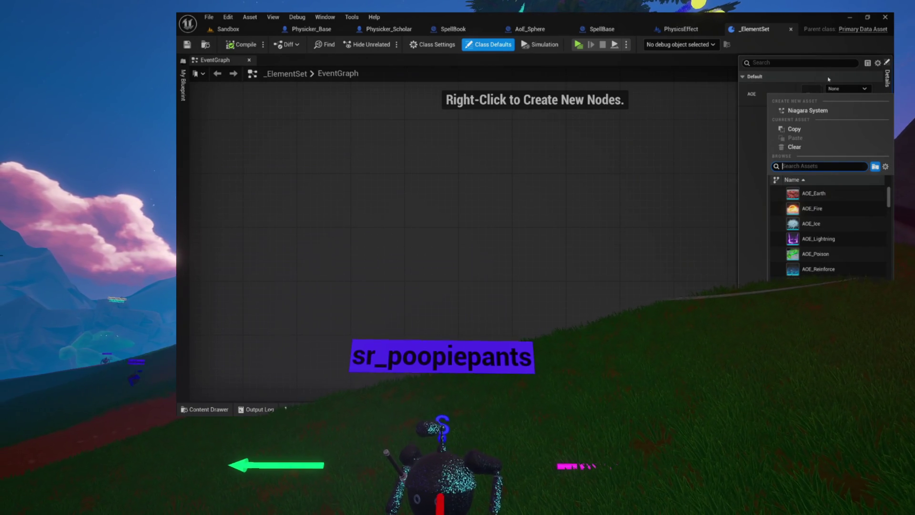
left_click(831, 90)
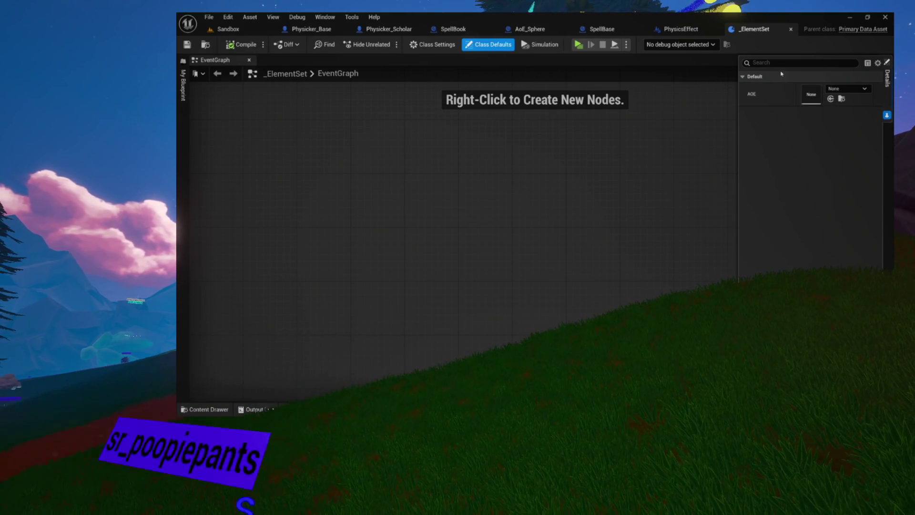
left_click(790, 29)
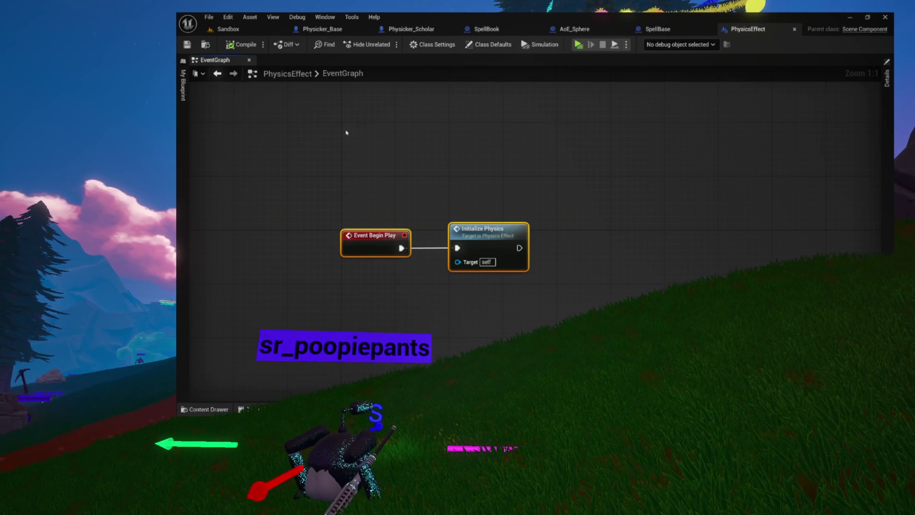
Delete the PE_Burst_Up asset from the Content > Spell > Physics folder.
key("ctrl+space")
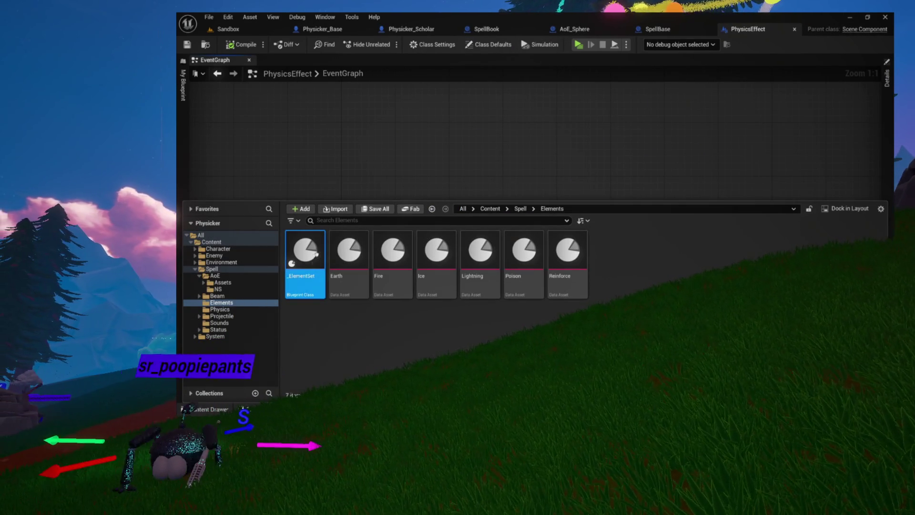
left_click(336, 283)
left_click(313, 283)
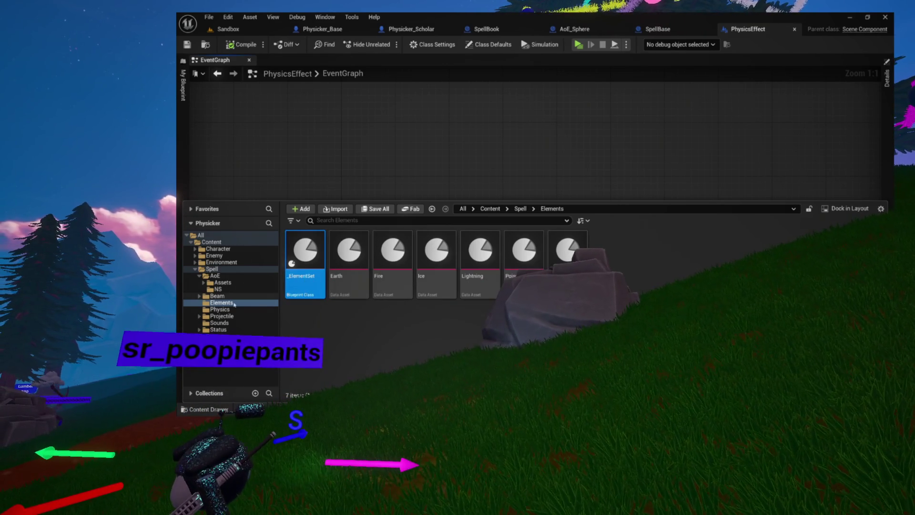
left_click(216, 309)
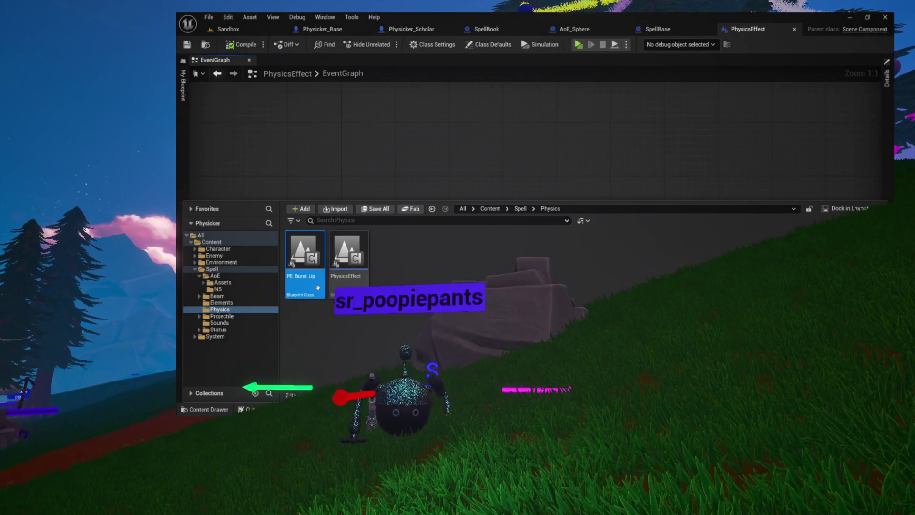
key("Delete")
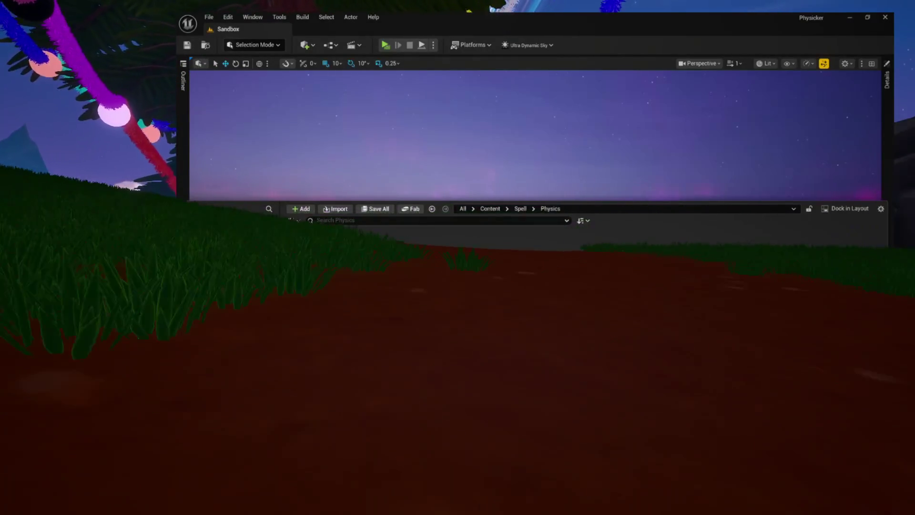
Create a new blueprint in the Physics folder with PrimaryDataAsset as its parent class.
right_click(369, 248)
mouse_move(448, 303)
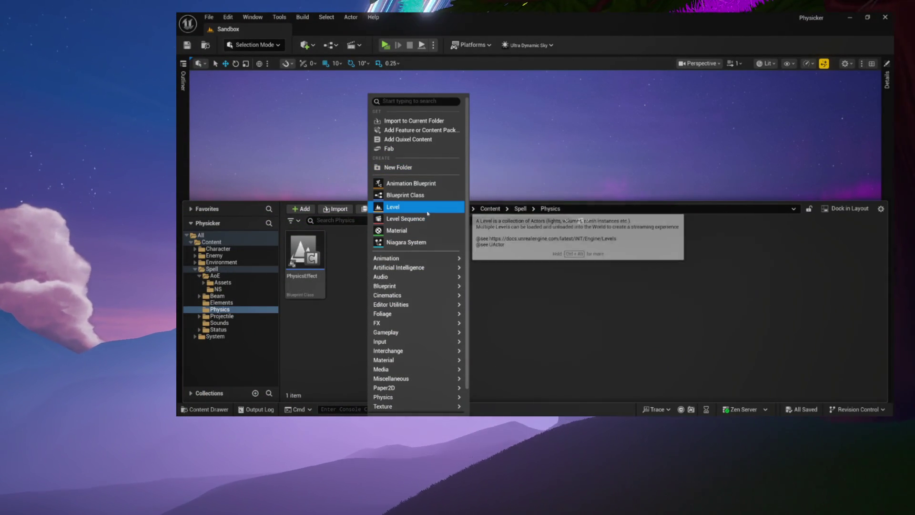
key("Escape")
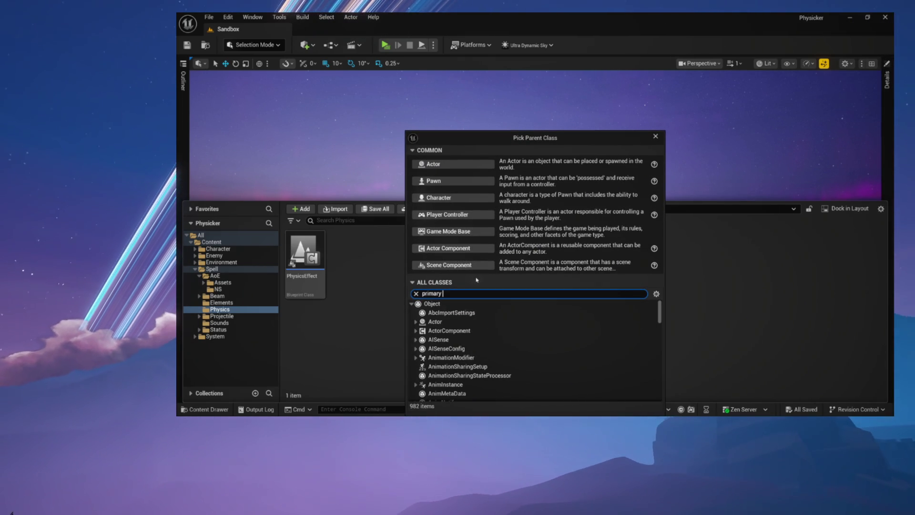
type("data")
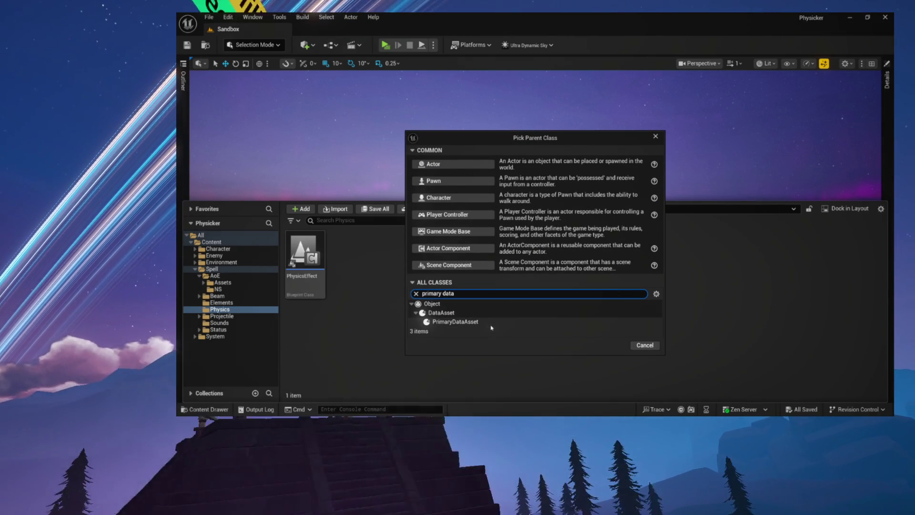
left_click(614, 348)
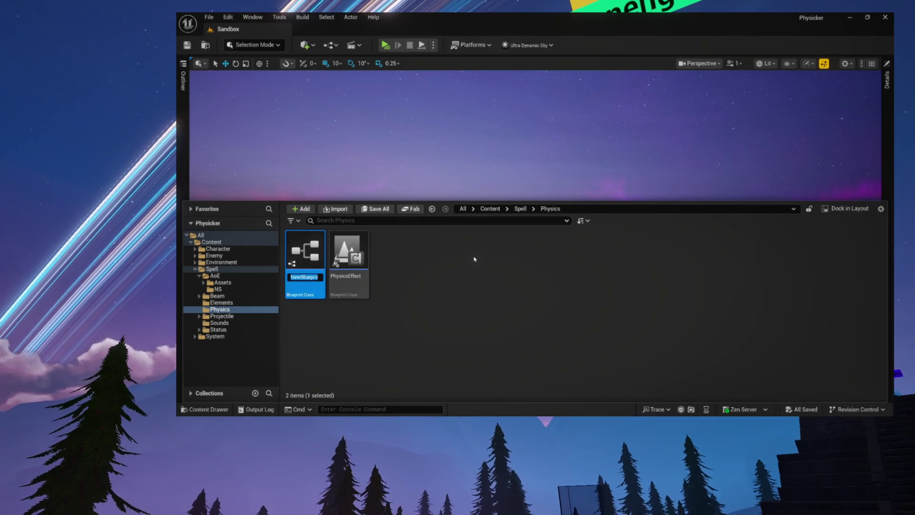
Name the blueprint PhysickEffect and dock its editor into the main window.
type("Phy")
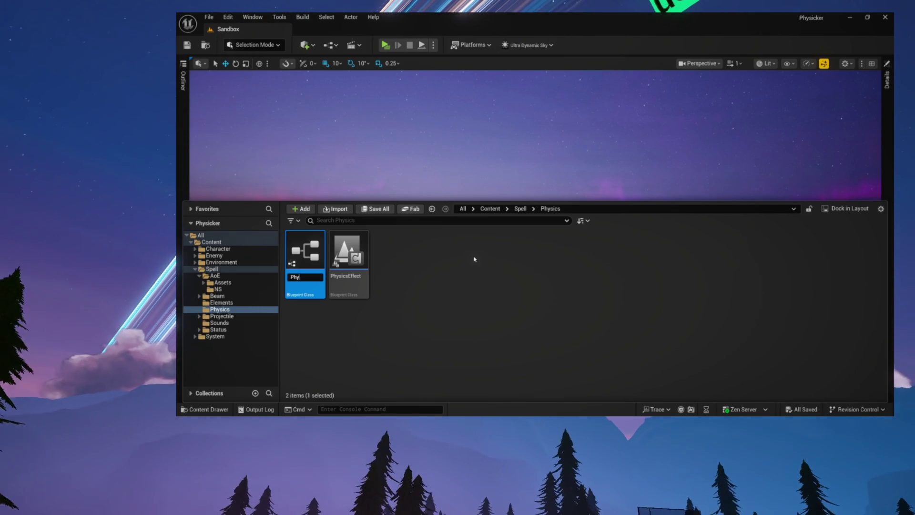
type("sick")
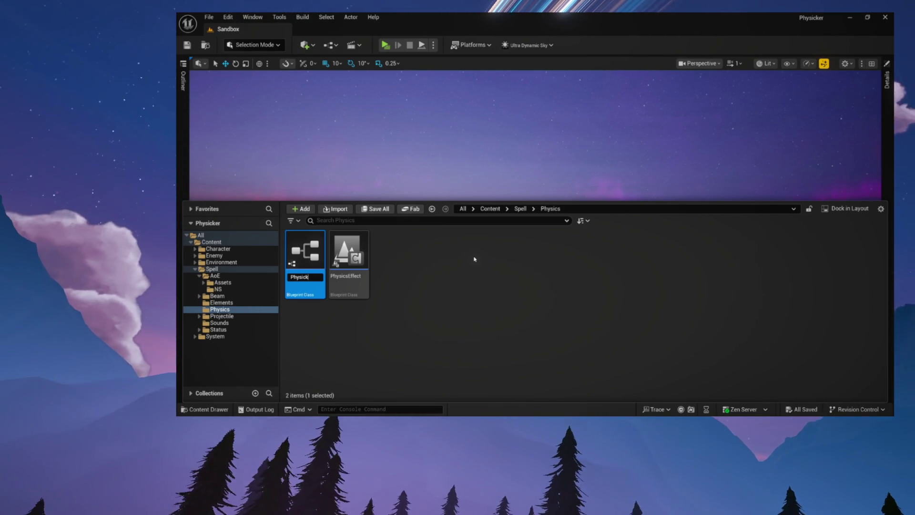
type("Effe")
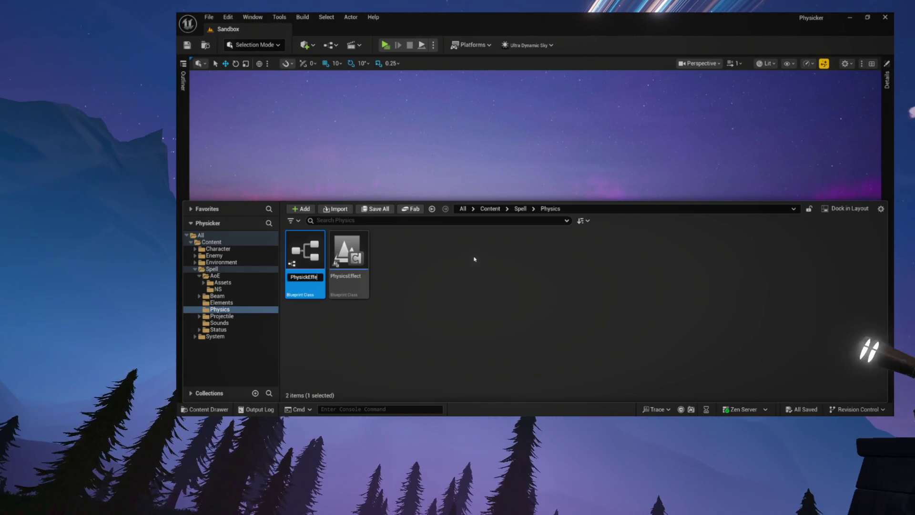
type("ct")
key("Return")
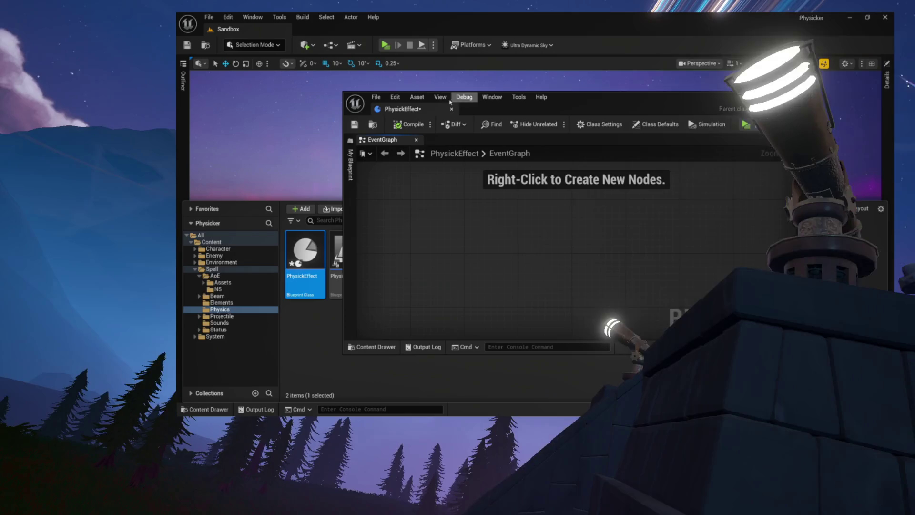
mouse_move(403, 108)
left_mouse_down()
mouse_move(428, 64)
mouse_move(374, 38)
left_mouse_up()
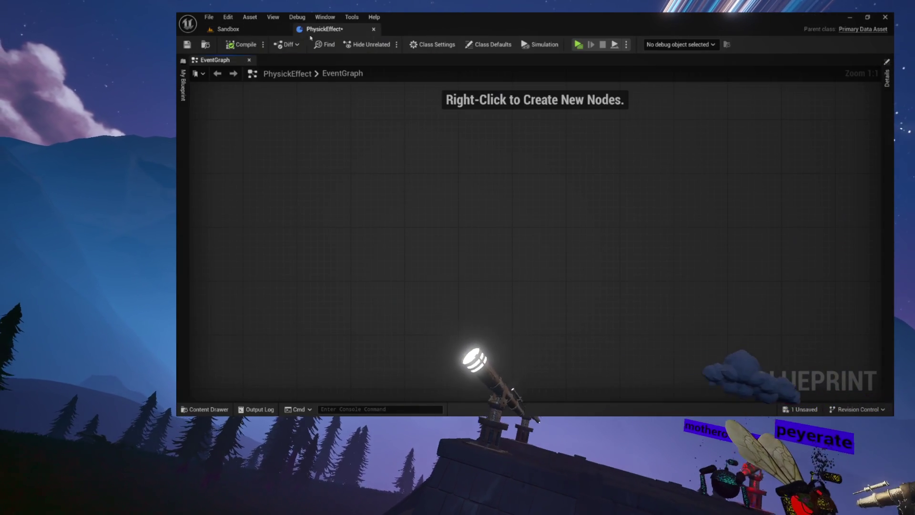
Save PhysickEffect and pin its My Blueprint panel open as a docked panel.
key("ctrl+s")
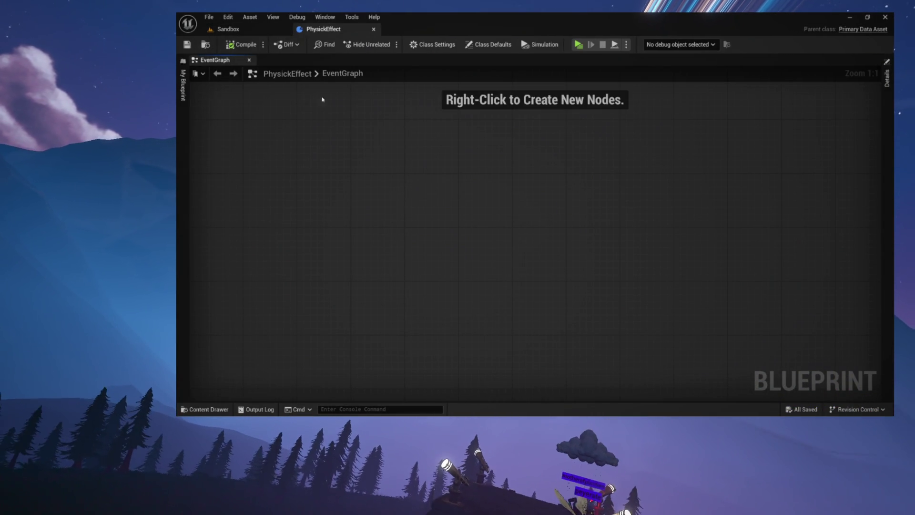
left_click(183, 117)
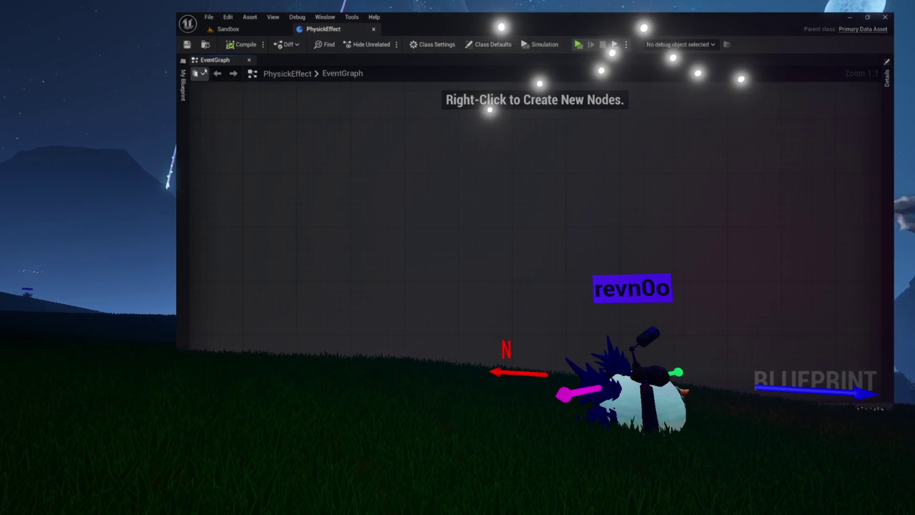
left_click(183, 85)
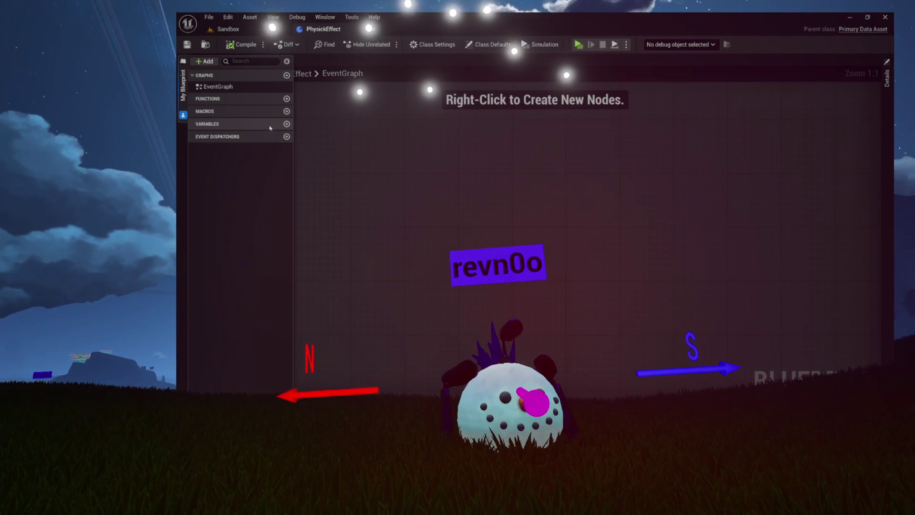
Add a Vector variable named Direction to PhysickEffect and widen the My Blueprint panel.
left_click(286, 123)
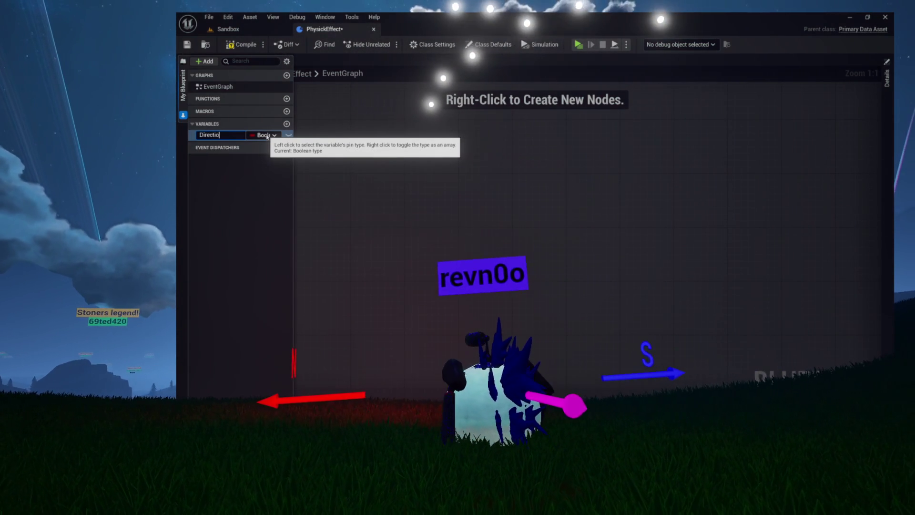
left_click(267, 135)
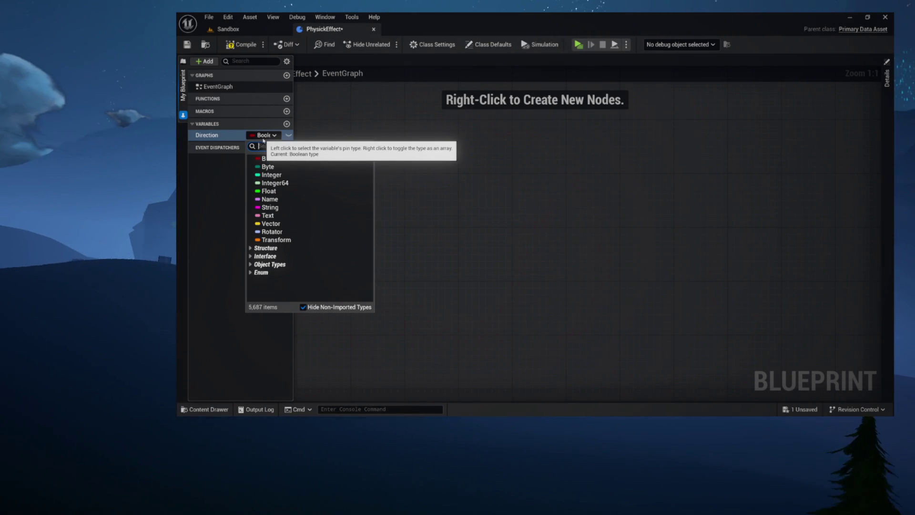
left_click(263, 216)
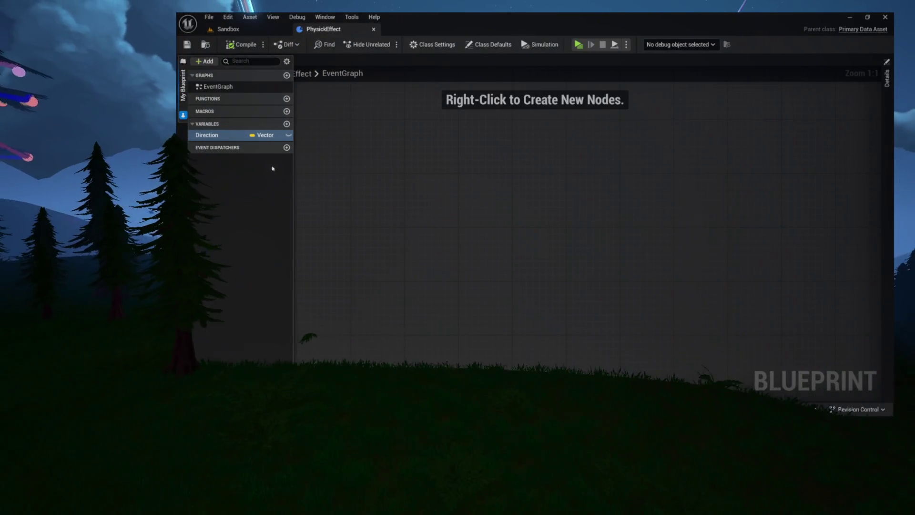
left_click_drag(293, 170, 315, 170)
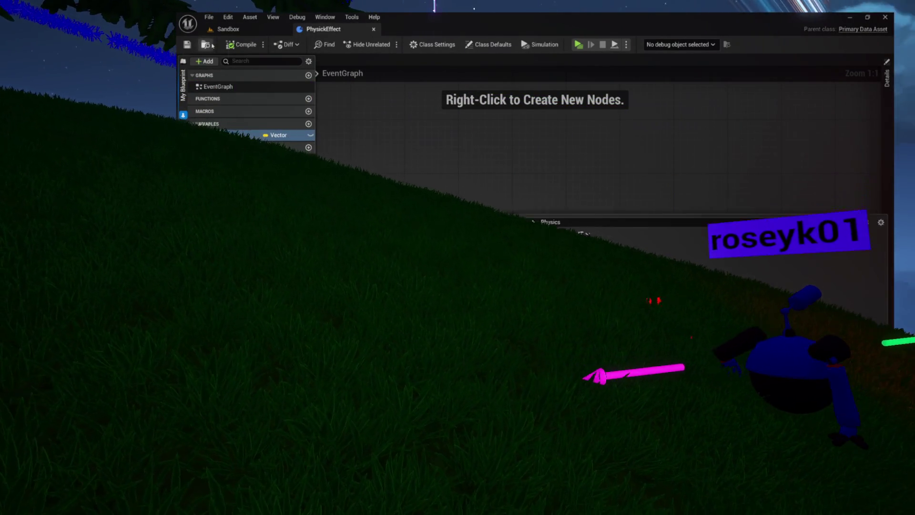
Create a new structure asset in the Physics folder.
right_click(414, 234)
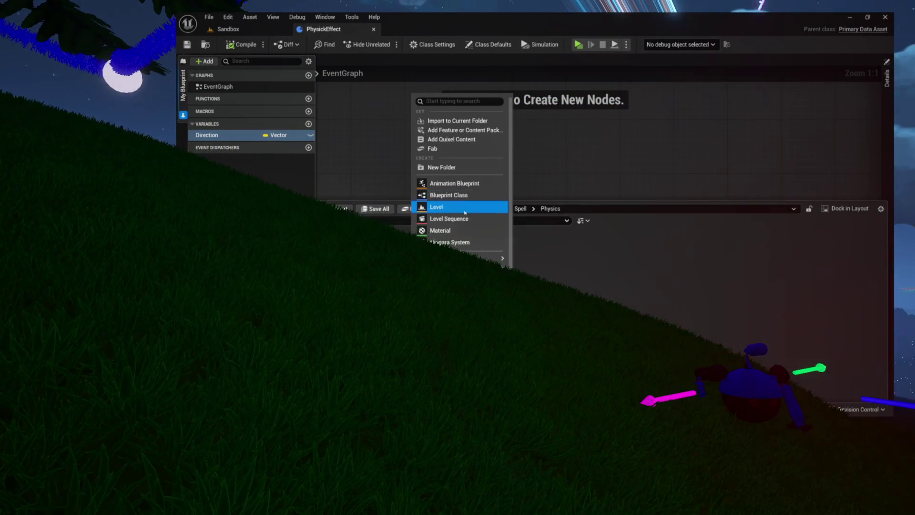
mouse_move(503, 267)
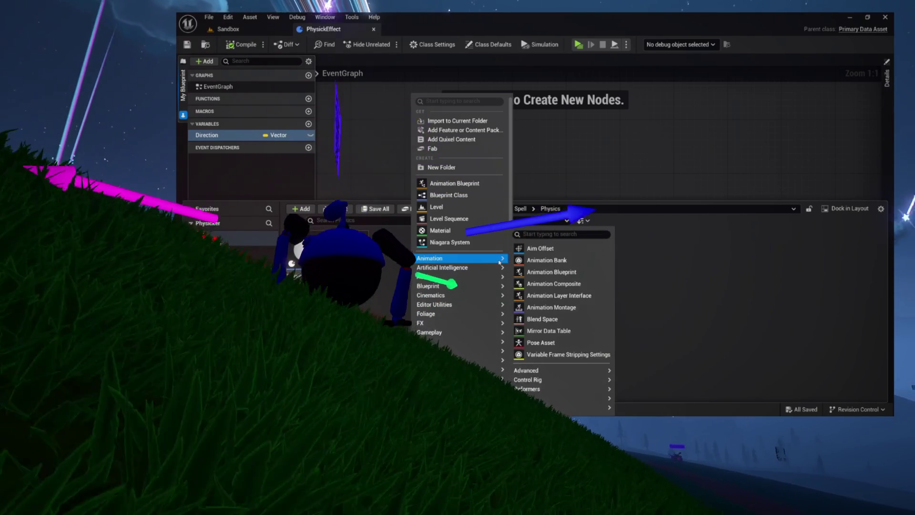
mouse_move(491, 287)
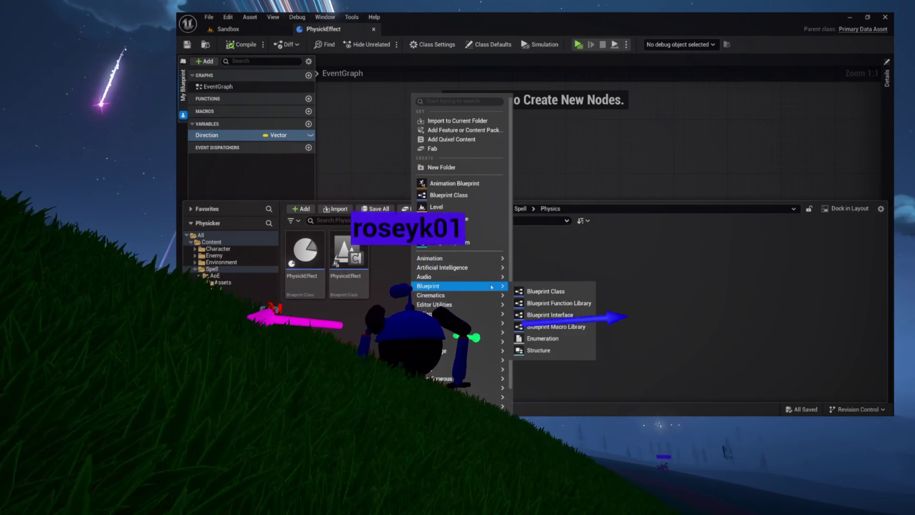
left_click(557, 349)
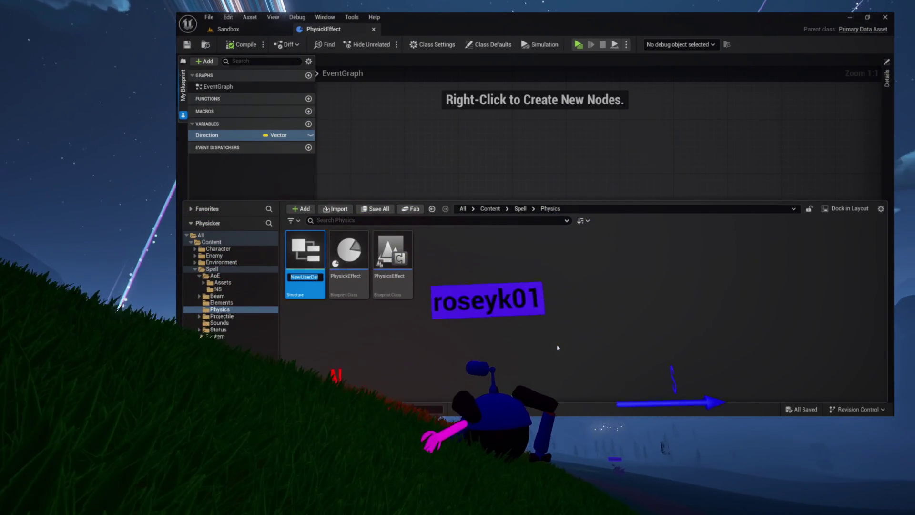
Create an enumeration named PhysickDirection in Physics and open it.
right_click(447, 260)
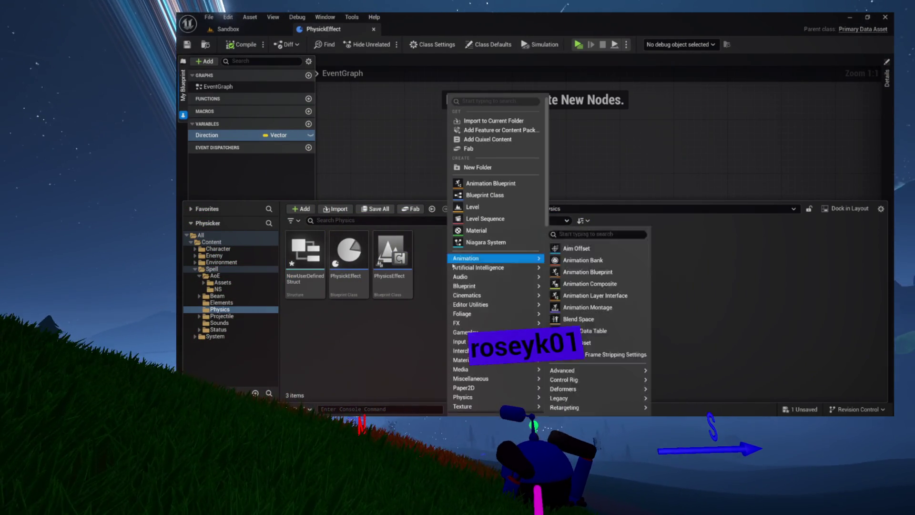
mouse_move(514, 289)
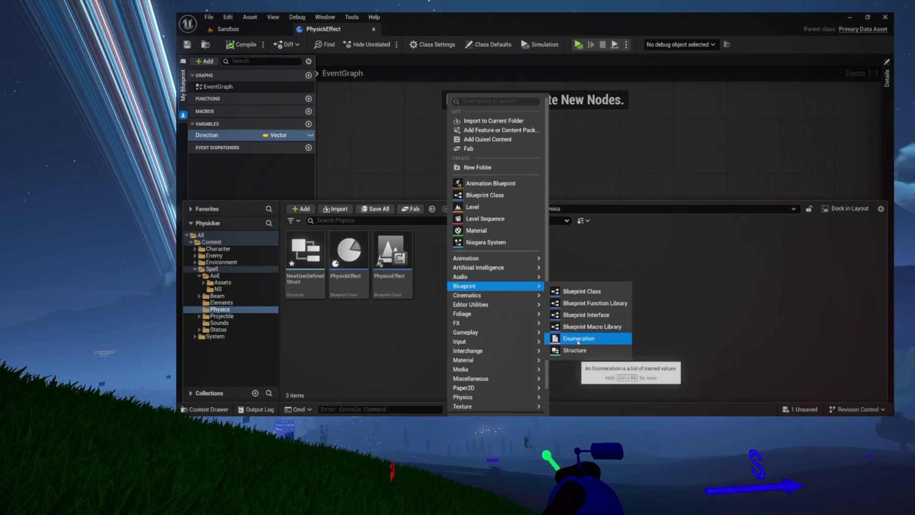
left_click(578, 339)
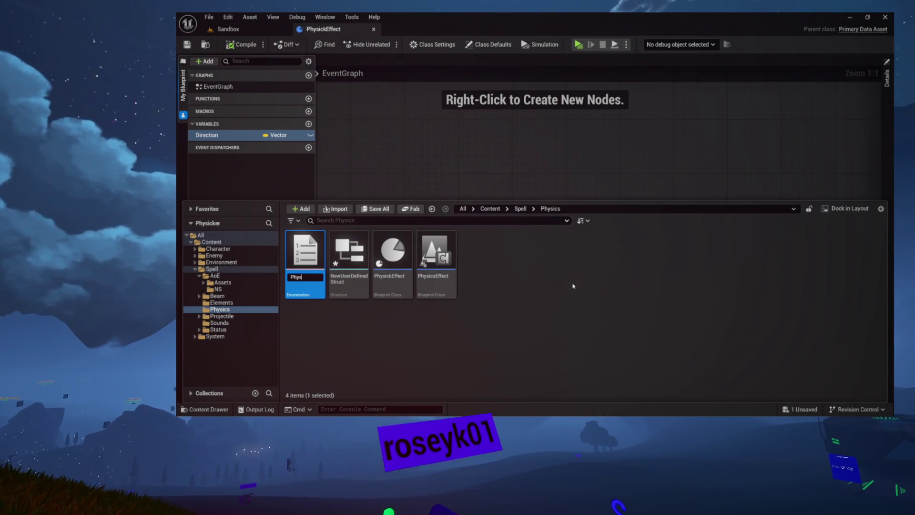
type("ickDirection")
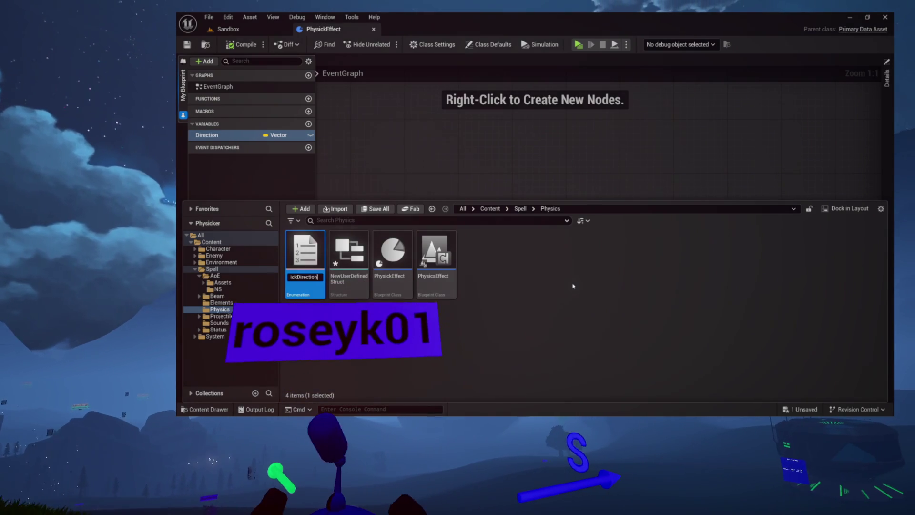
key("Return")
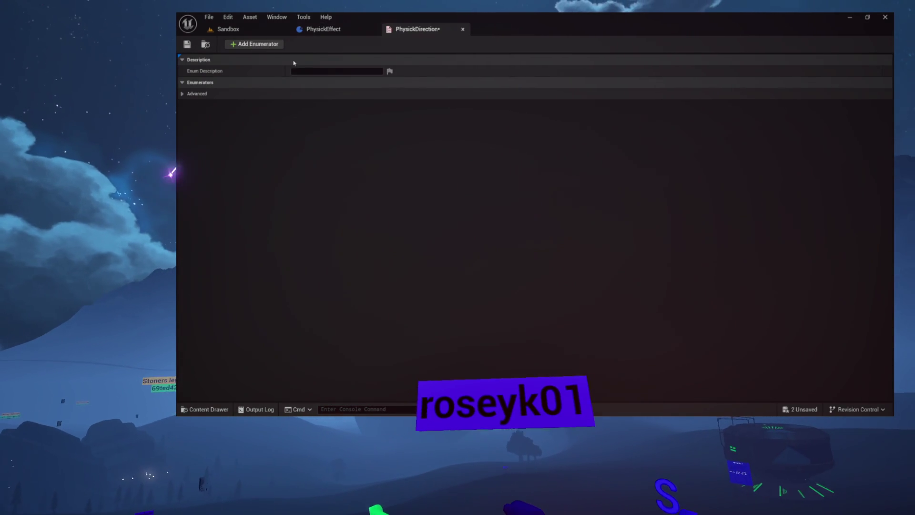
Add the Linear, Radial Out and Radial In enumerators to PhysickDirection.
left_click(260, 44)
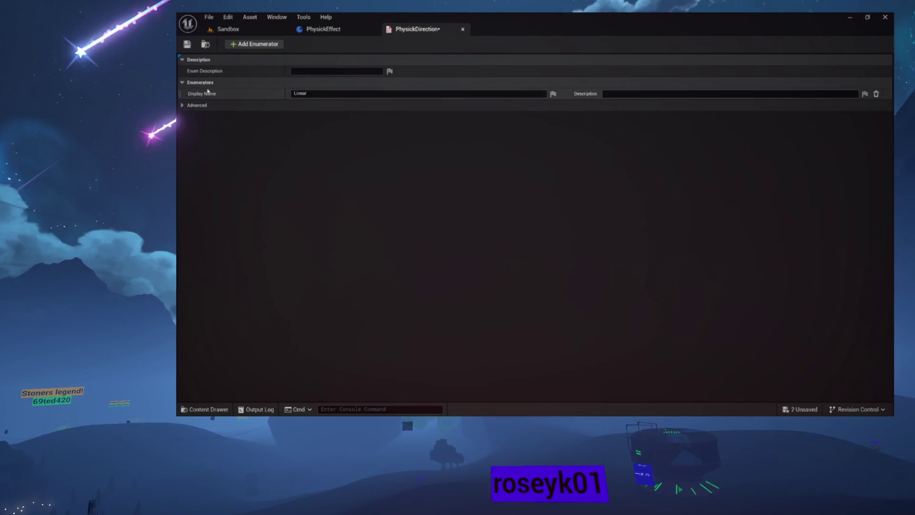
left_click(245, 46)
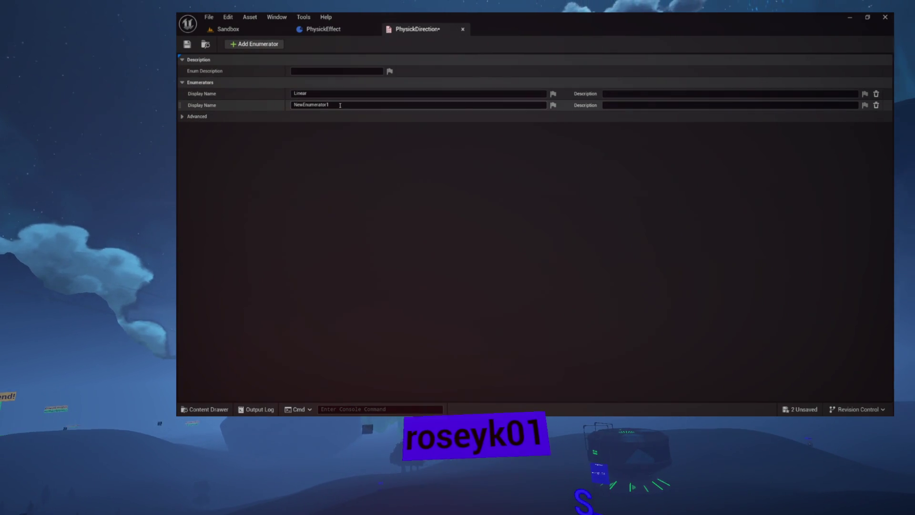
type("Radial Out")
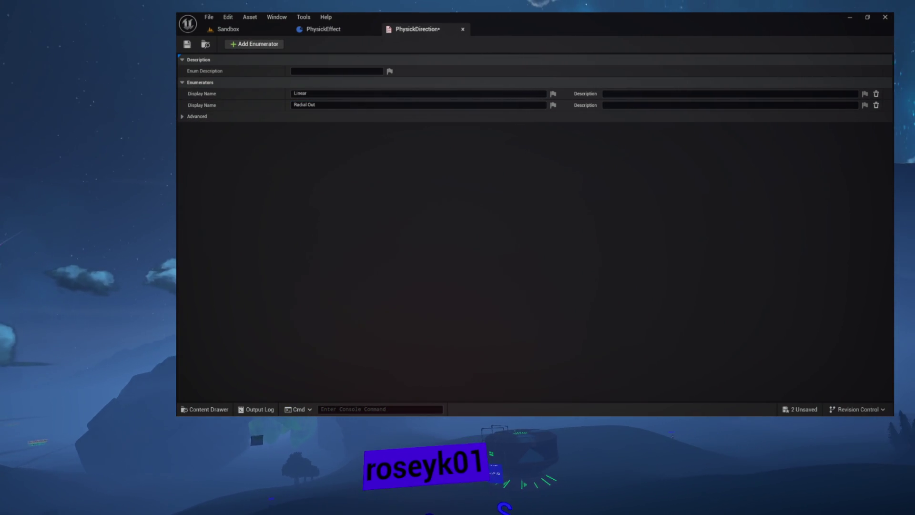
left_click(232, 44)
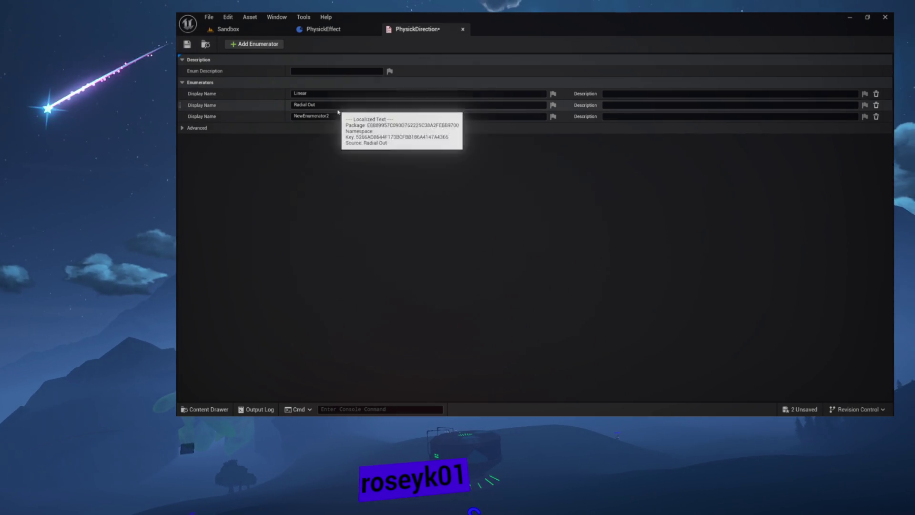
left_click(338, 116)
type("Radial In")
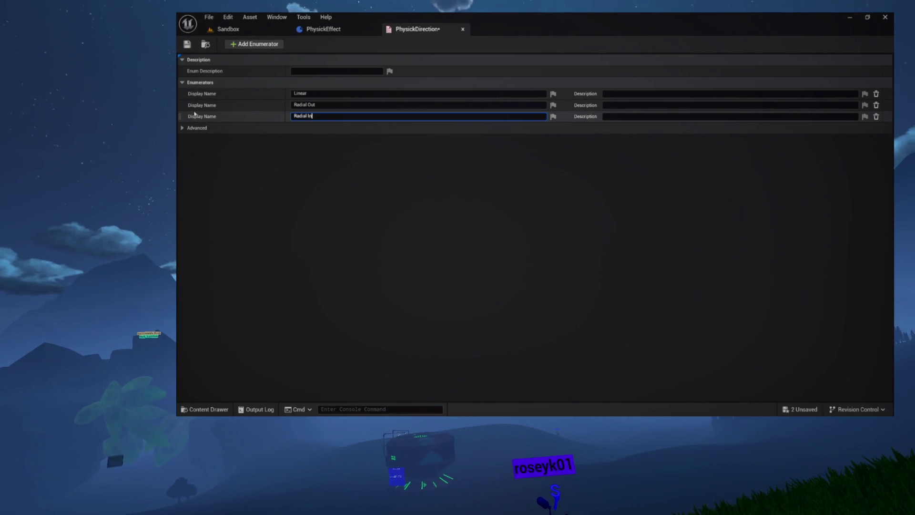
key("Return")
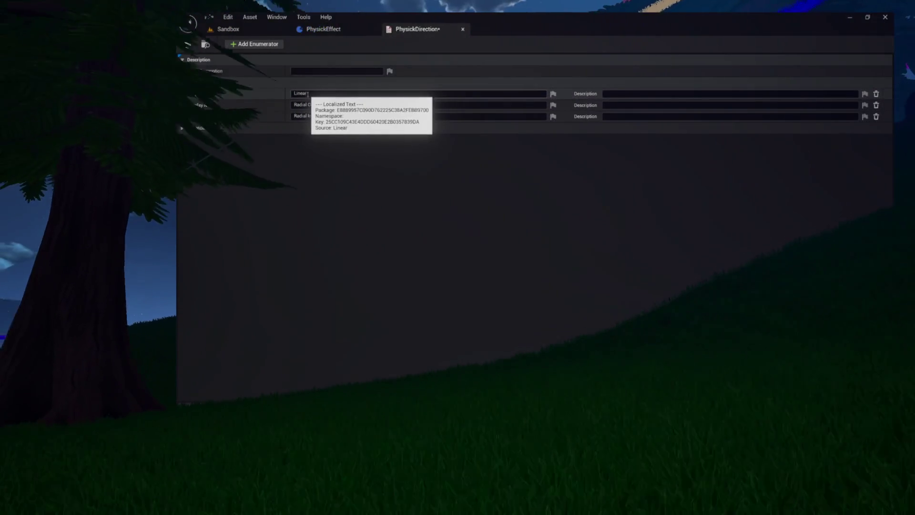
Rename the first enumerator Up and add a Down enumerator directly below it.
left_click(304, 93)
type("Up")
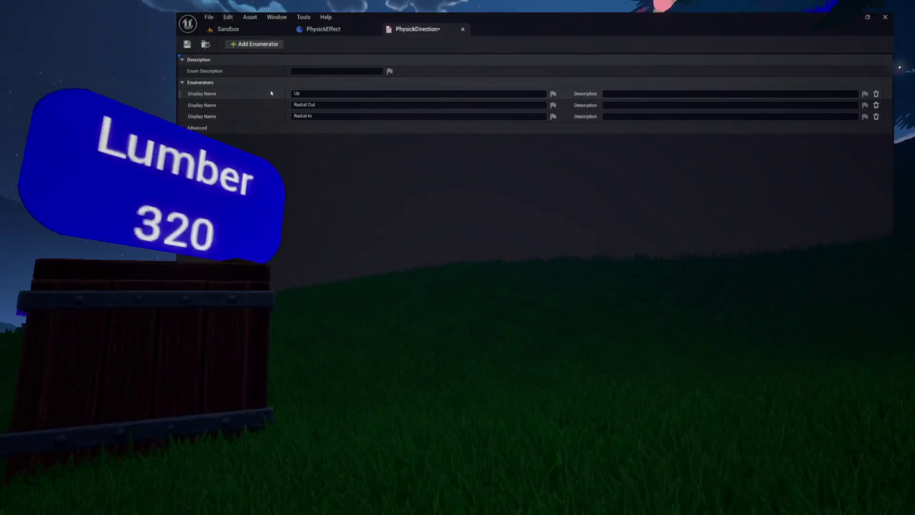
left_click(254, 43)
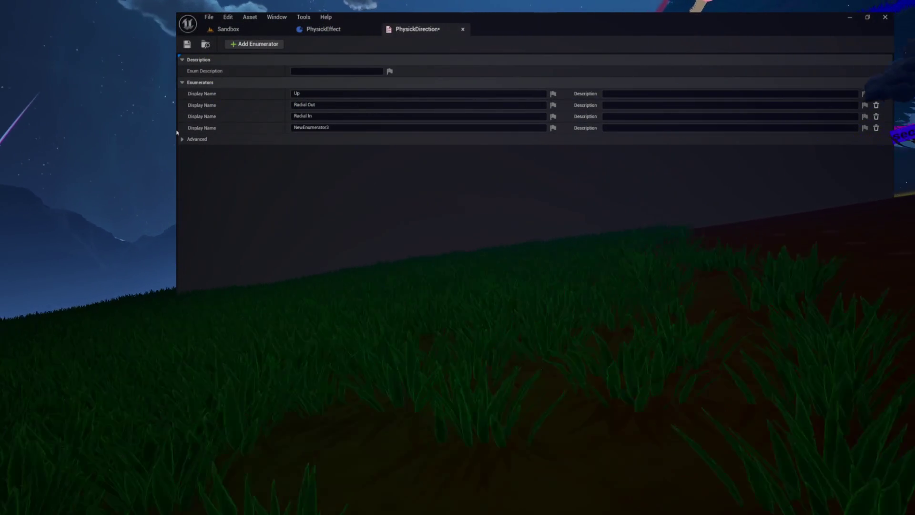
left_click_drag(180, 128, 181, 100)
left_click(303, 105)
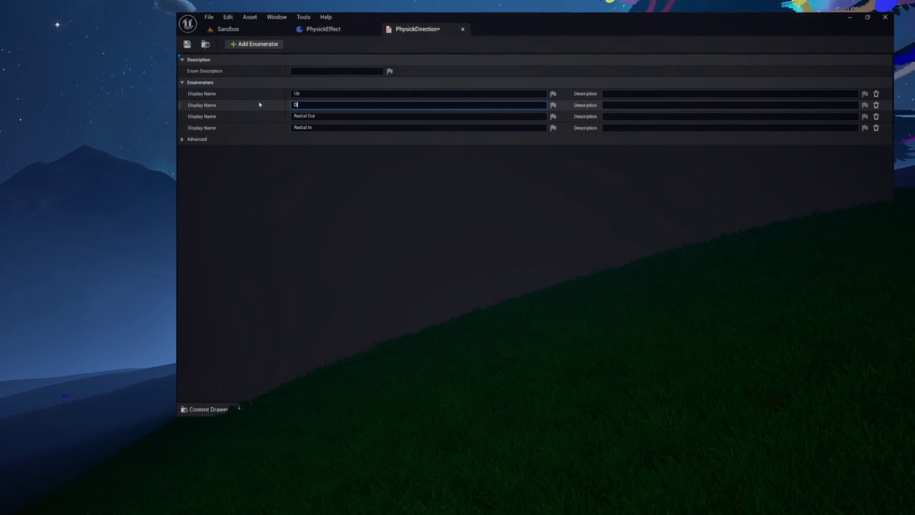
Delete the unused NewUserDefinedStruct from the Physics folder.
left_click(210, 45)
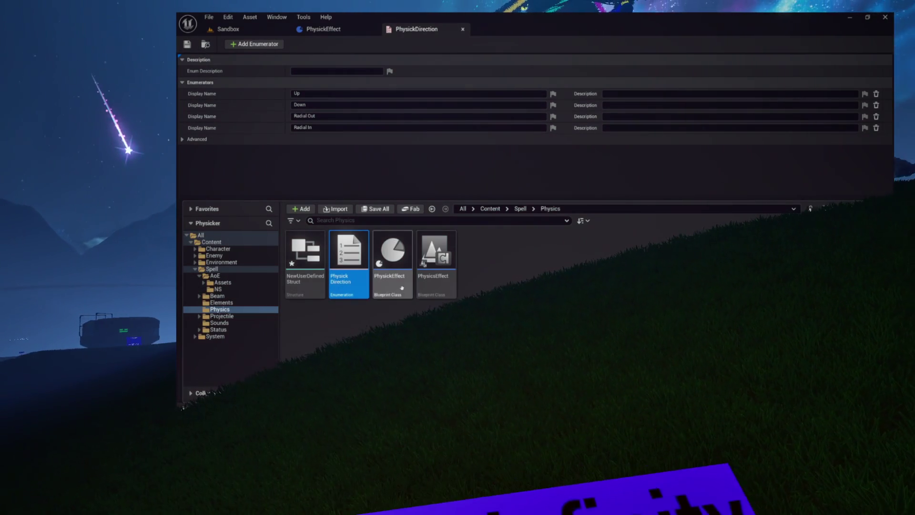
right_click(298, 286)
left_click(314, 316)
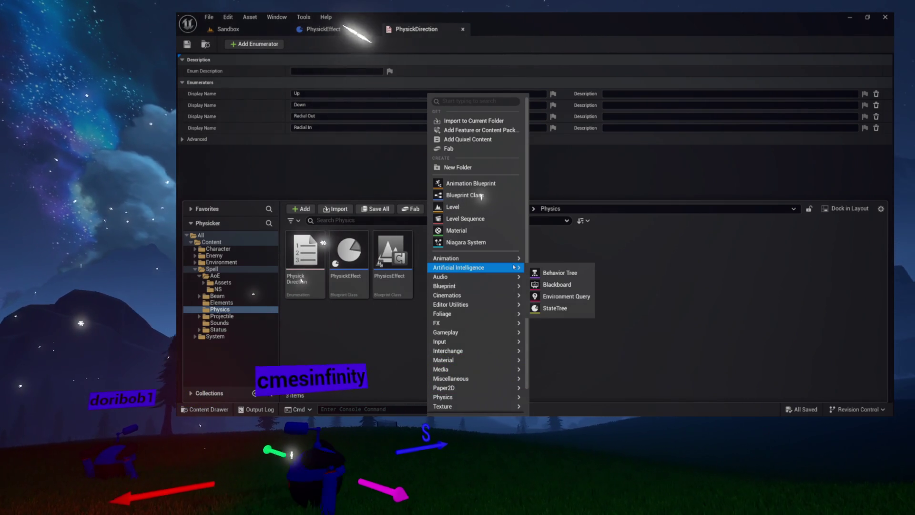
Add a new Enumeration asset through the Physics folder's Blueprint submenu.
mouse_move(508, 316)
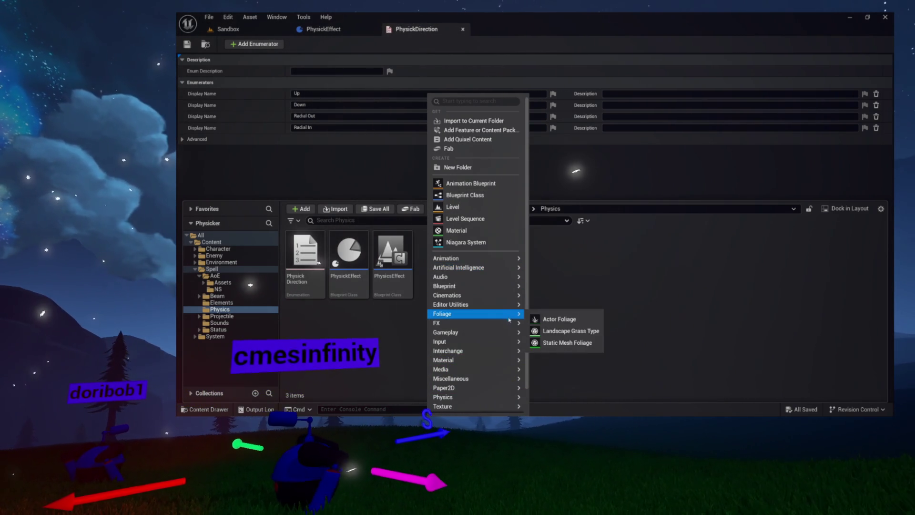
mouse_move(503, 289)
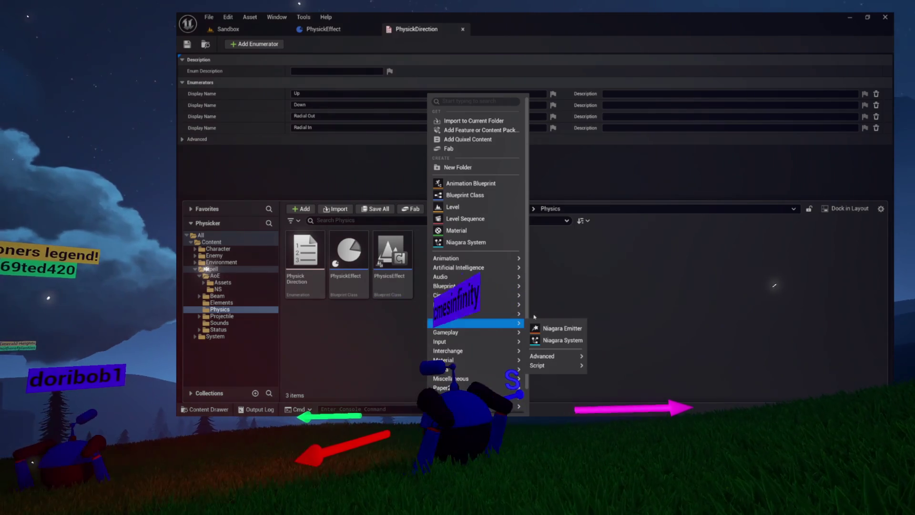
mouse_move(522, 301)
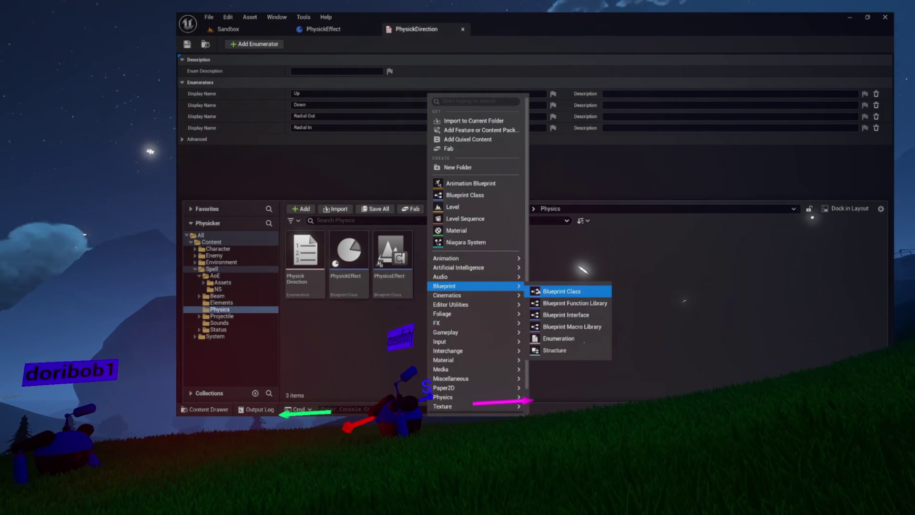
left_click(553, 337)
type("Physic")
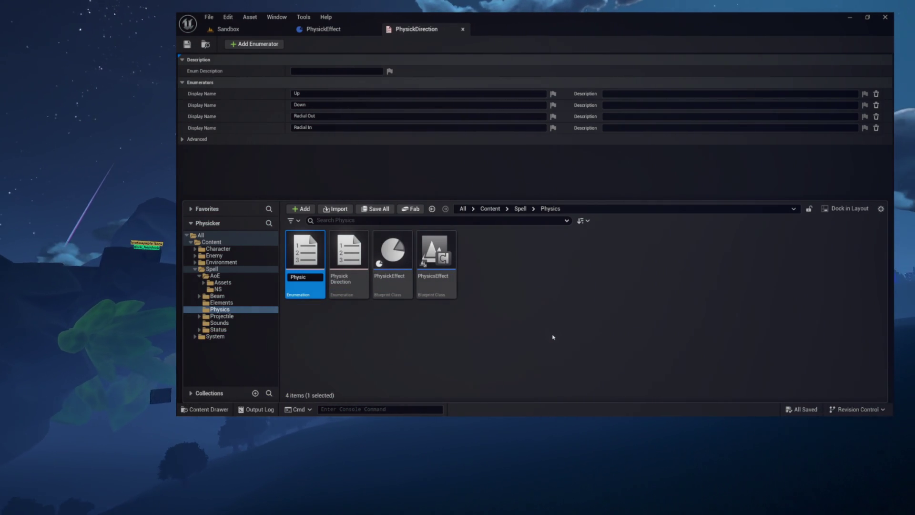
Name the new enumeration PhysickType and open it in its editor.
type("kType")
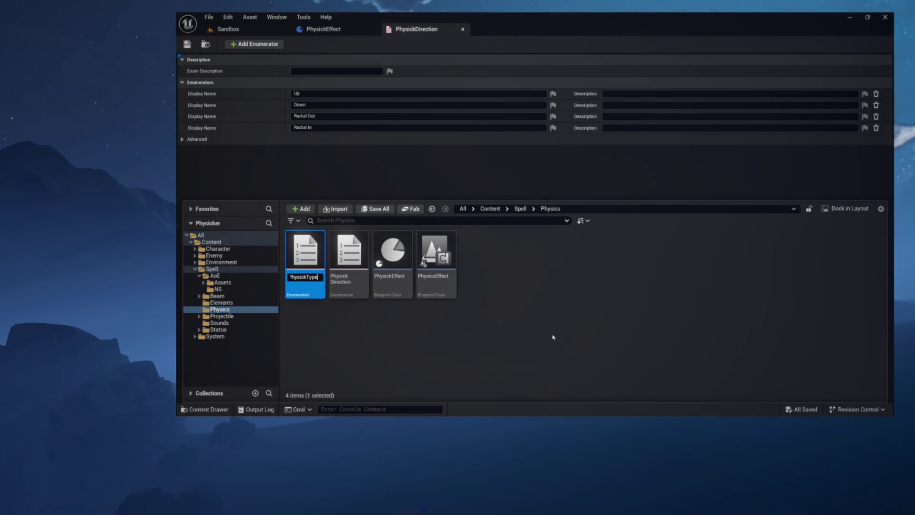
key("Return")
key("Return")
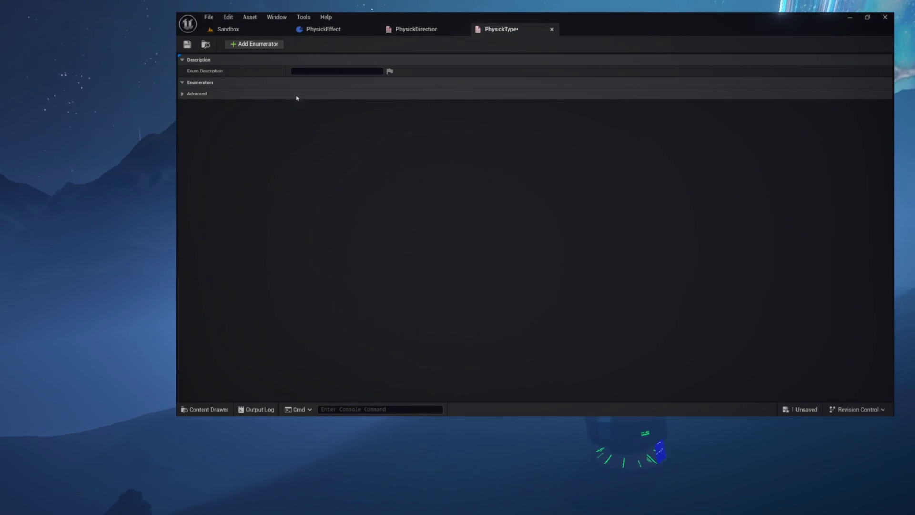
Add the Burst Force, Persistent Force and Constraint enumerators to PhysickType.
left_click(249, 44)
type("Burst Force")
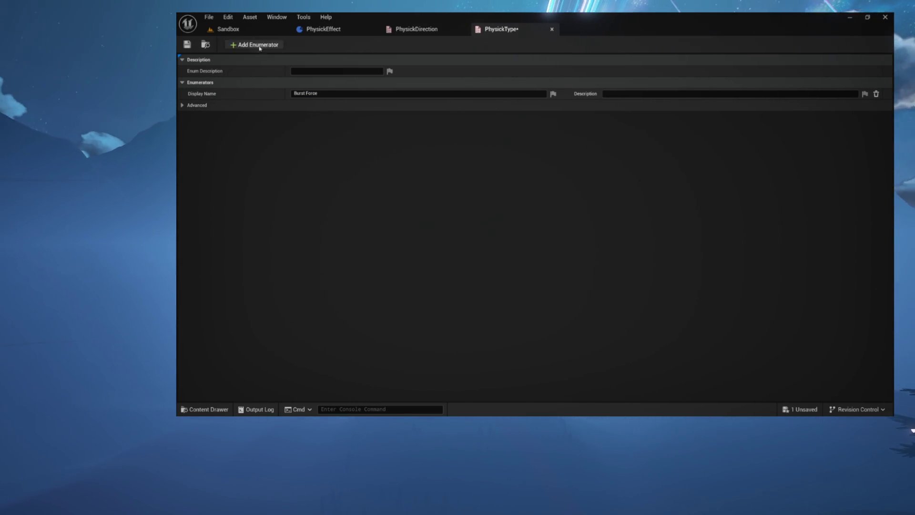
left_click(257, 44)
left_click(333, 104)
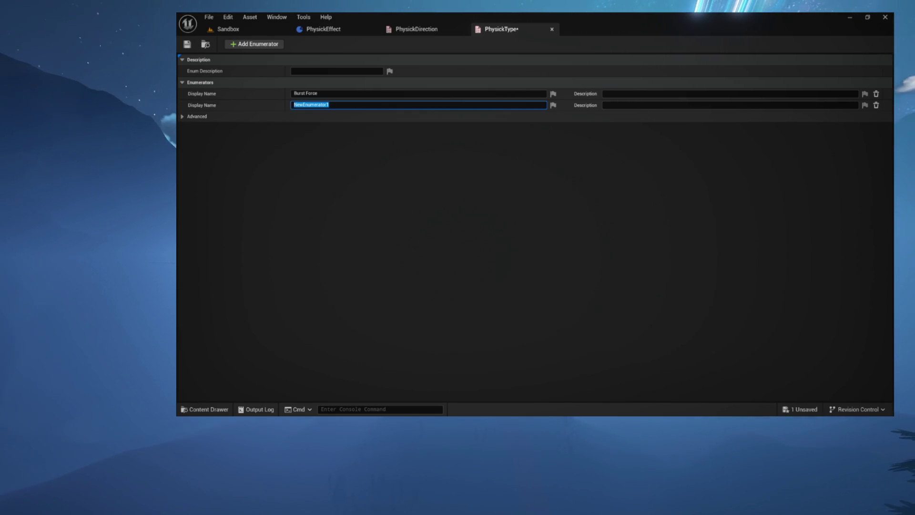
type("Persisten")
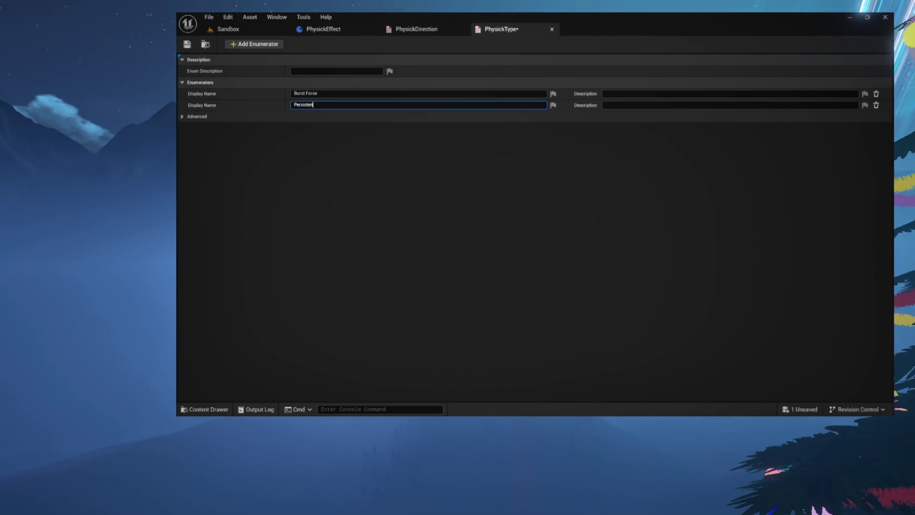
type("t Force")
key("Return")
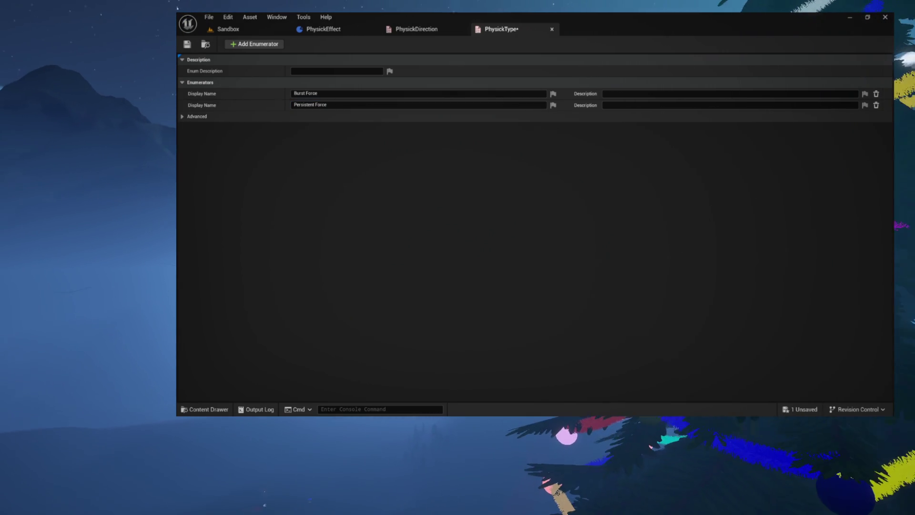
left_click(264, 45)
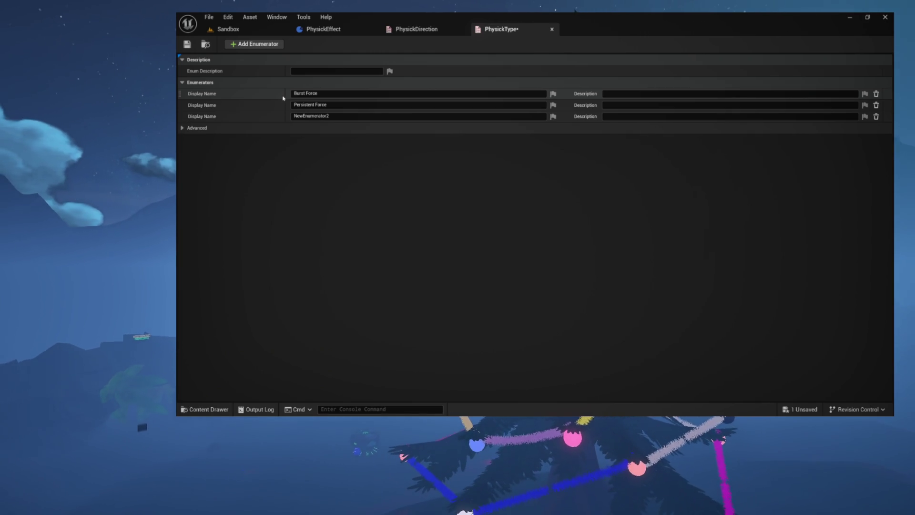
left_click(330, 116)
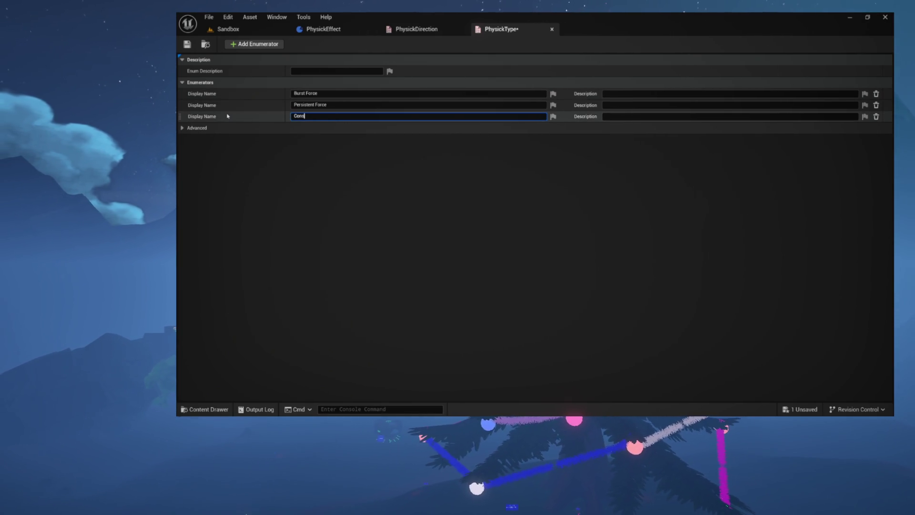
type("Constrait")
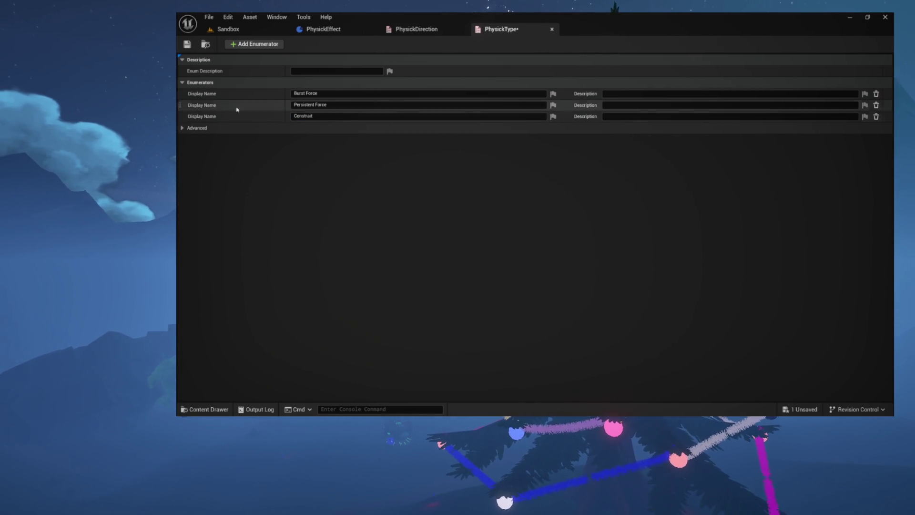
type("nt")
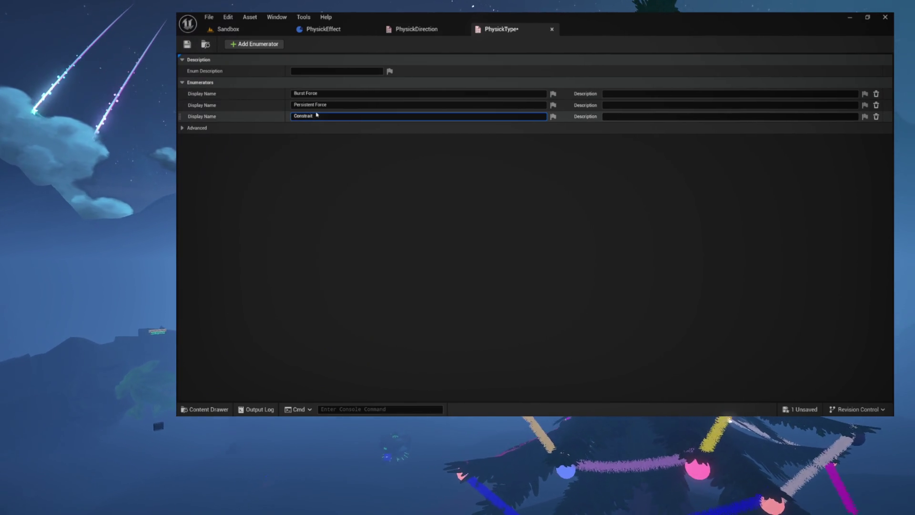
key("Return")
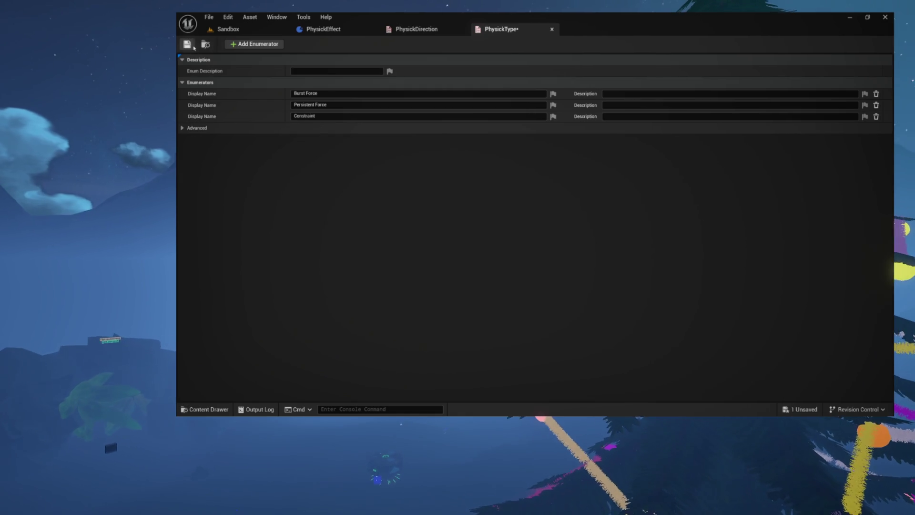
Add the Mass Up, Mass Down and Friction Up enumerators.
left_click(238, 45)
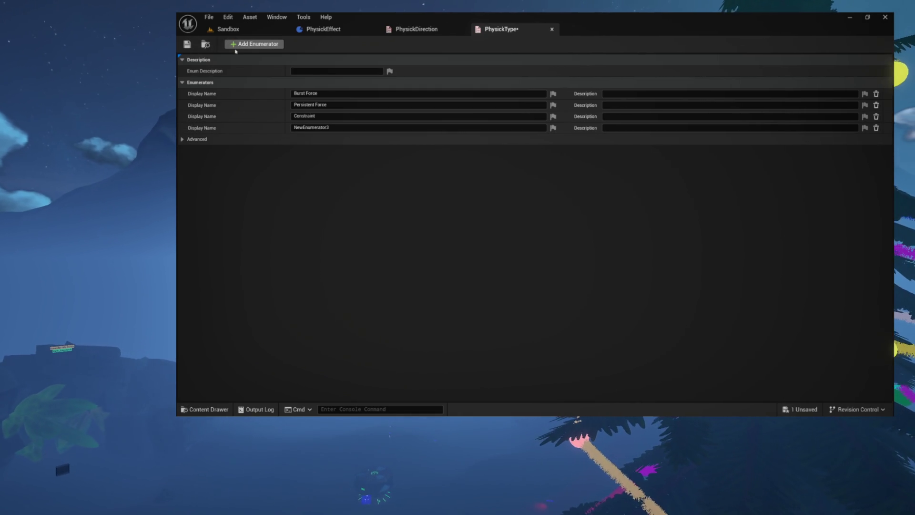
left_click(296, 127)
type("Mass")
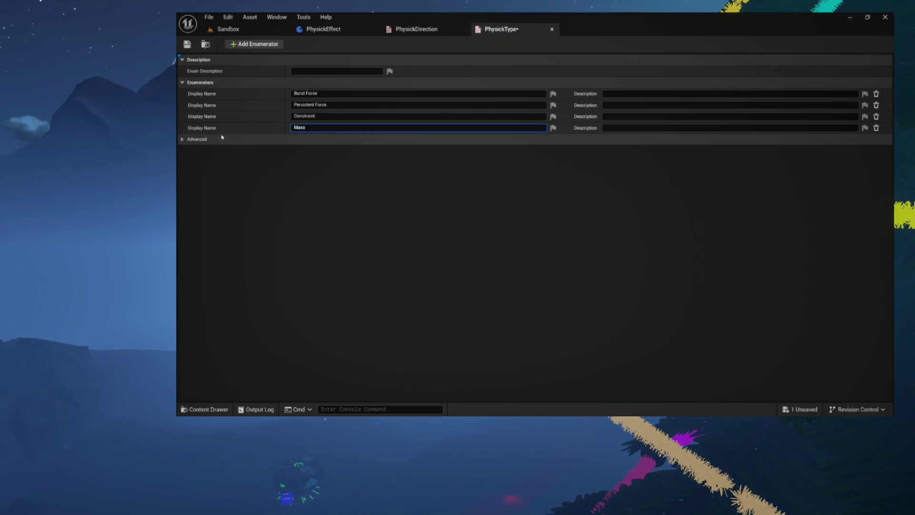
type(" U")
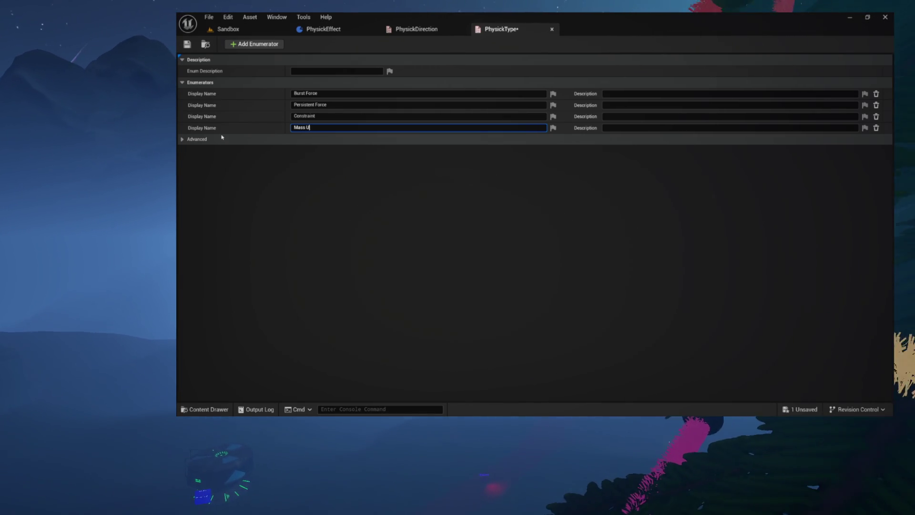
type("p")
key("Return")
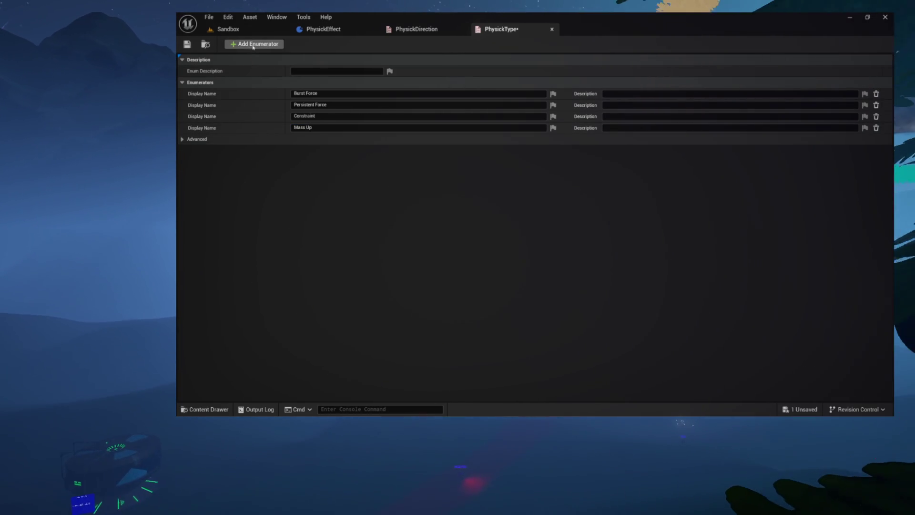
left_click(253, 45)
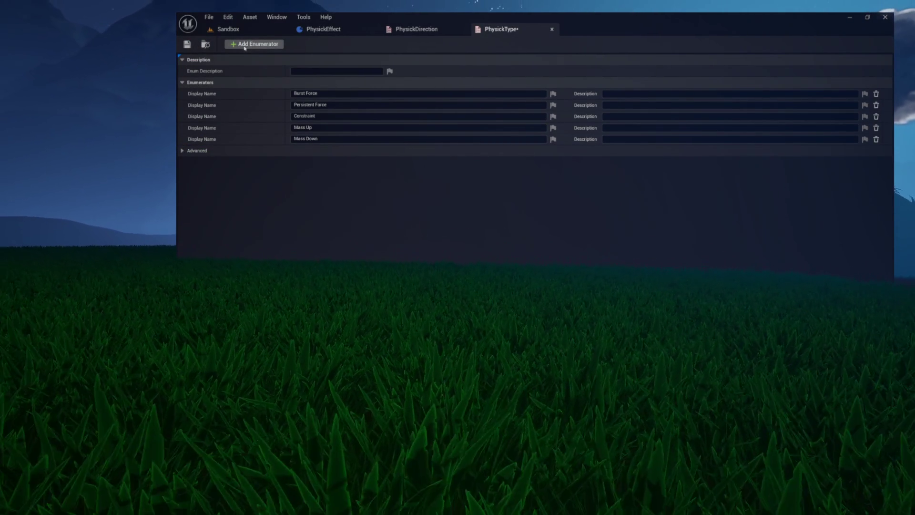
left_click(245, 45)
left_click(339, 150)
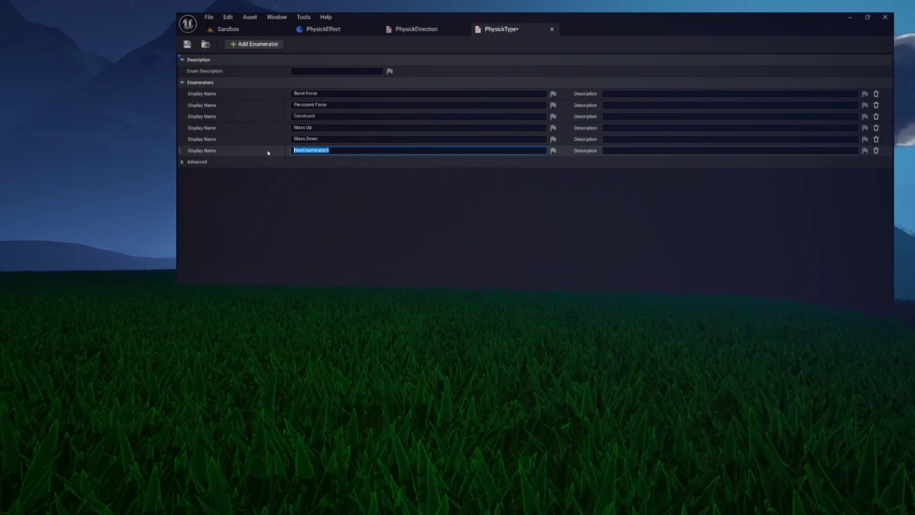
type("Push")
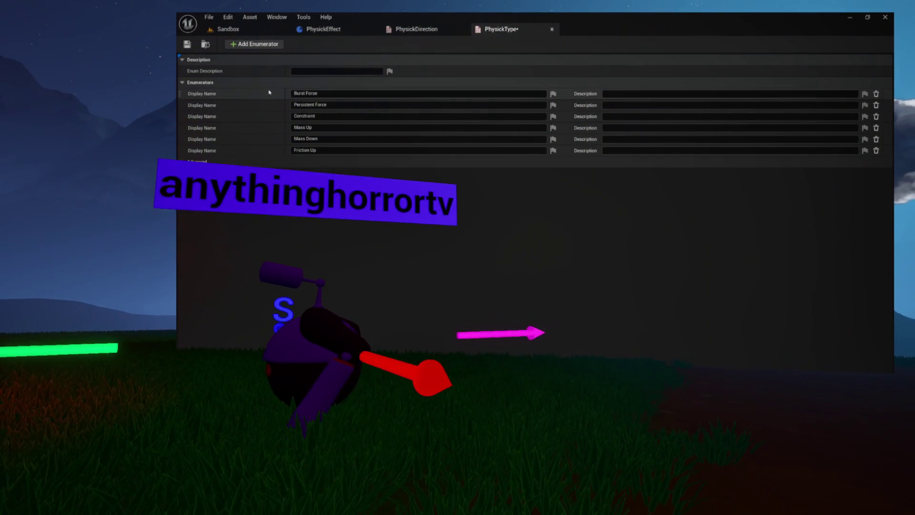
Add Friction Down, Bounce Up and Bounce Down, then save PhysickType.
left_click(253, 44)
left_click(333, 162)
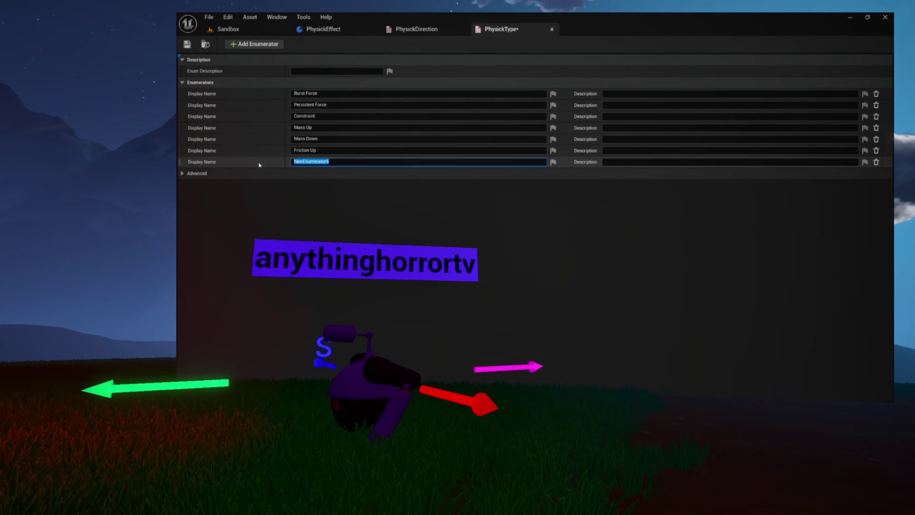
type("Frict")
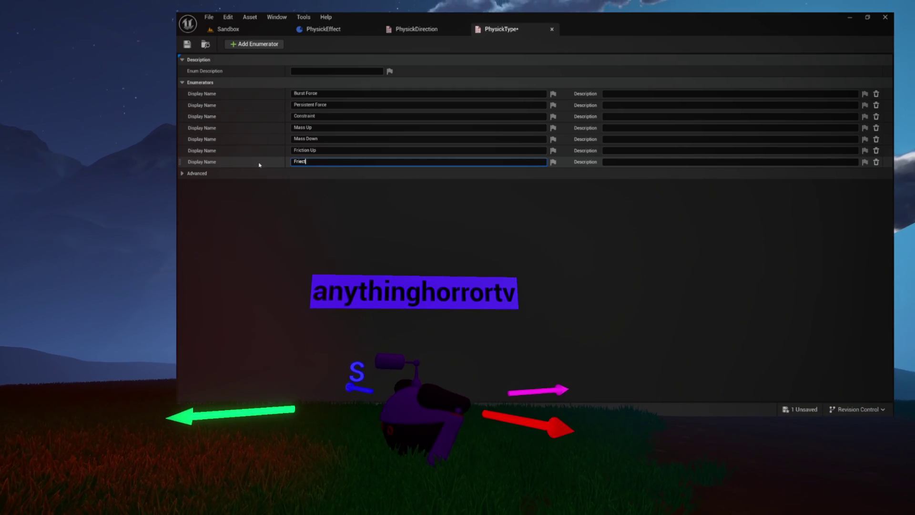
type("ion Down")
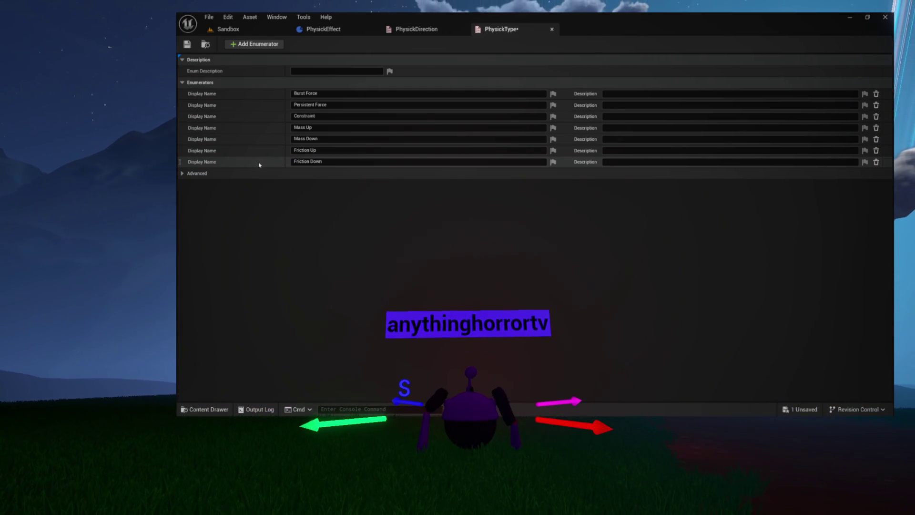
key("Return")
left_click(254, 44)
type("B")
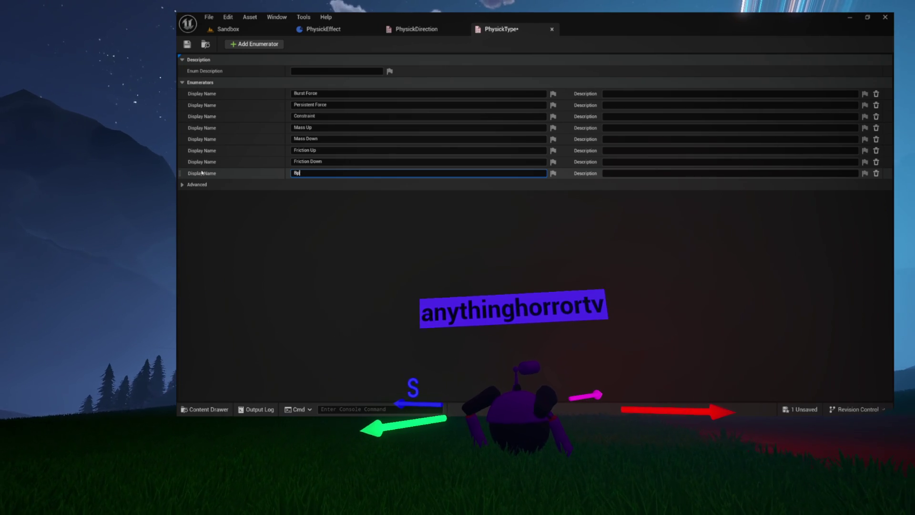
type("oun")
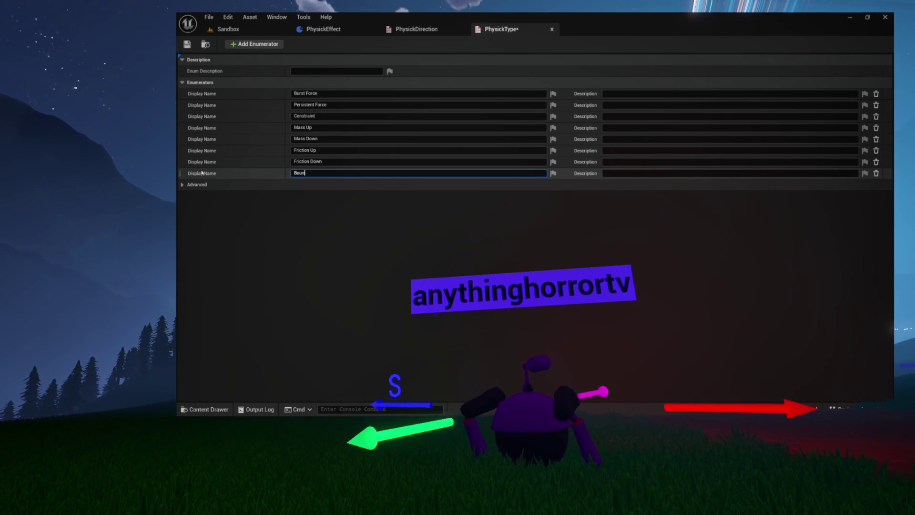
type("ce Up")
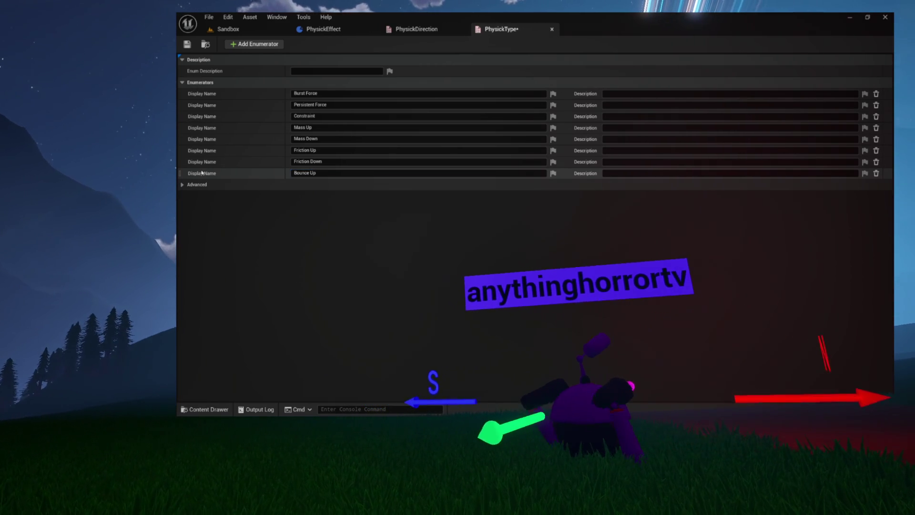
key("Return")
left_click(254, 44)
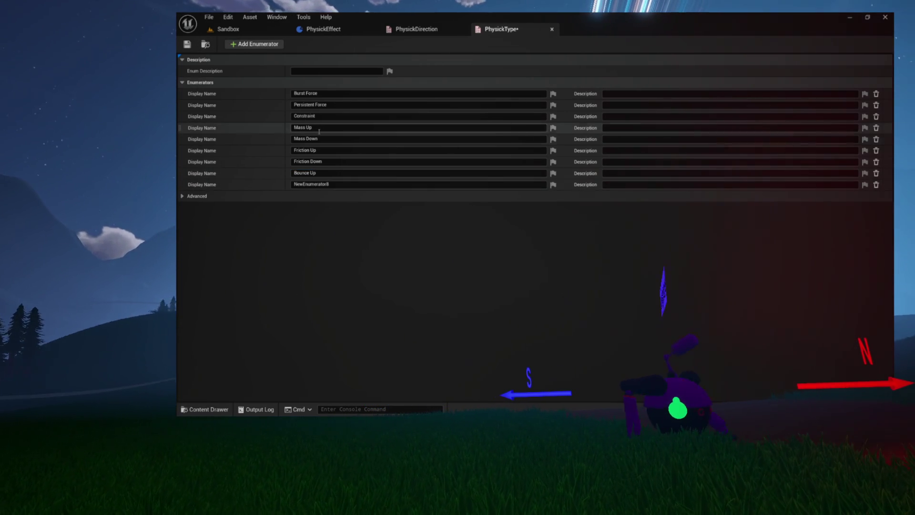
left_click(348, 186)
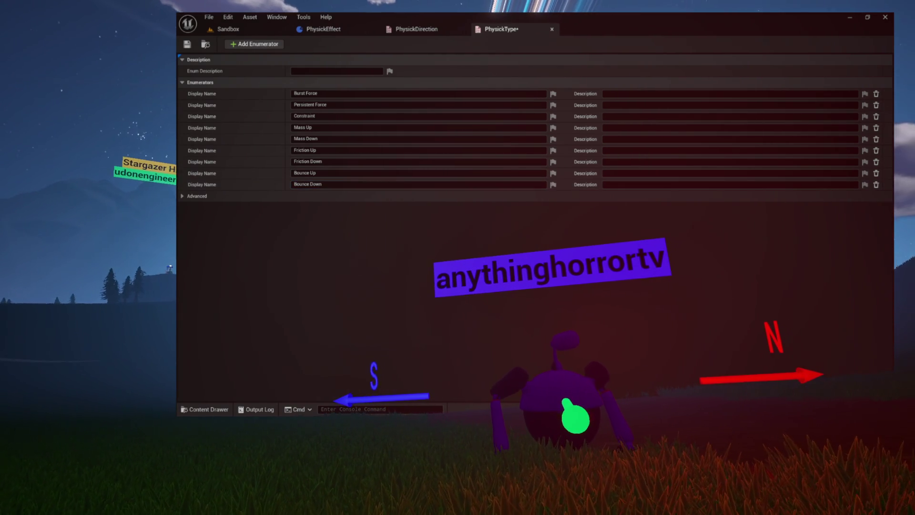
left_click(187, 44)
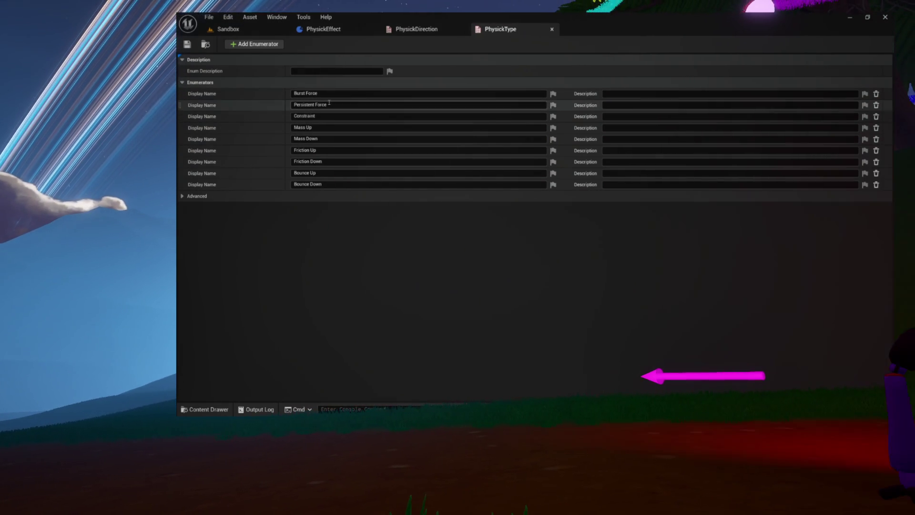
Compare the PhysickDirection and PhysickType enums, then select PhysickEffect's Direction vector variable.
left_click(414, 30)
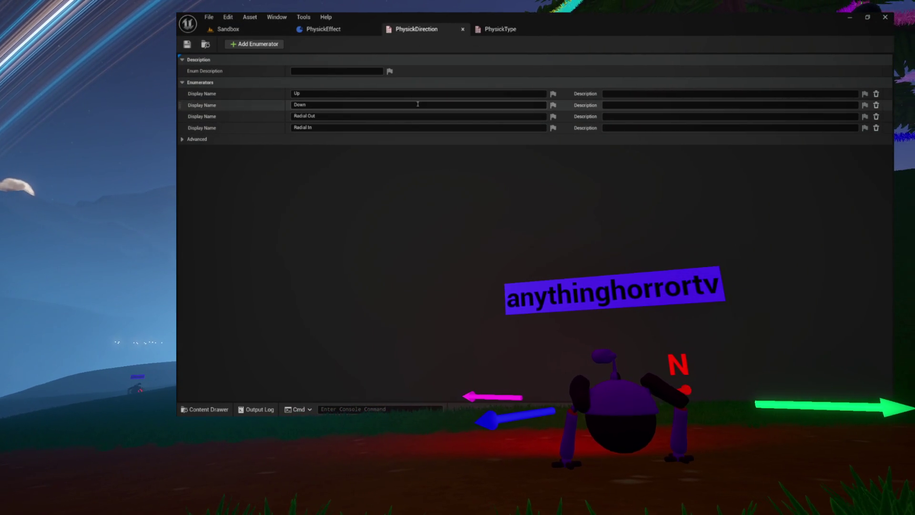
left_click(482, 30)
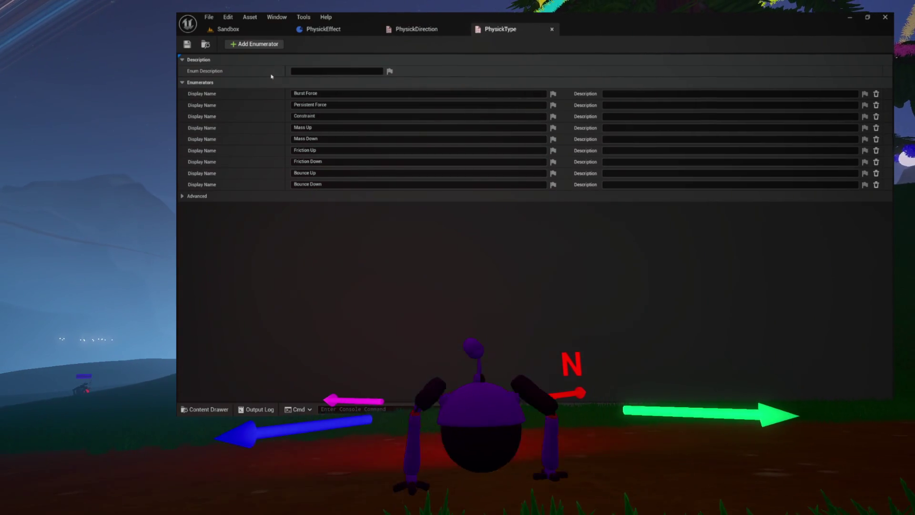
left_click(414, 29)
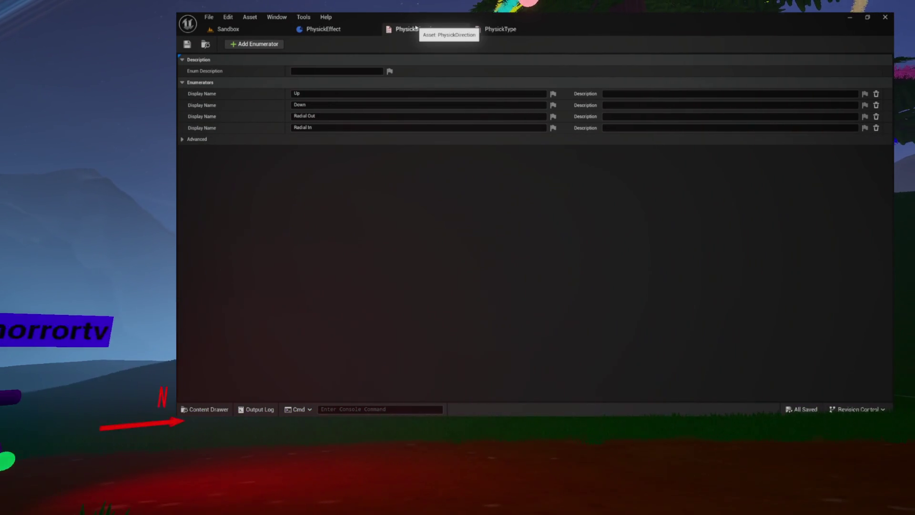
left_click(350, 32)
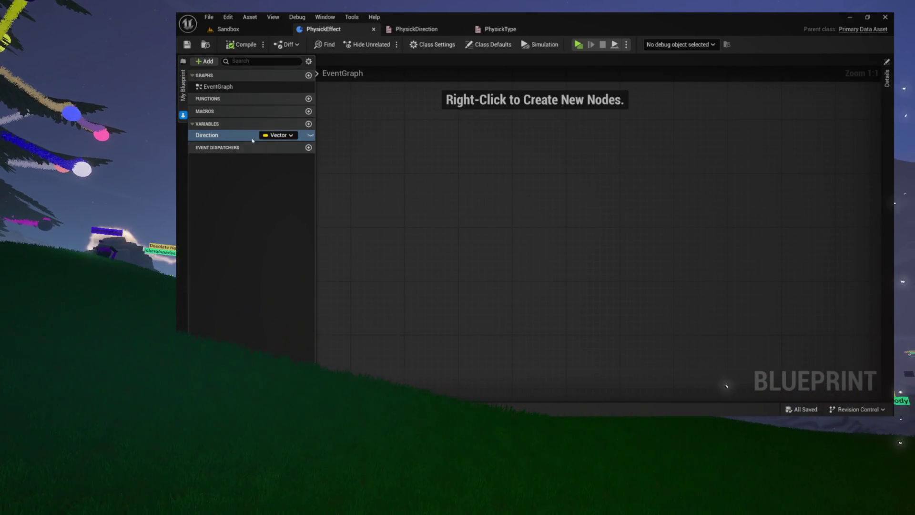
left_click(207, 136)
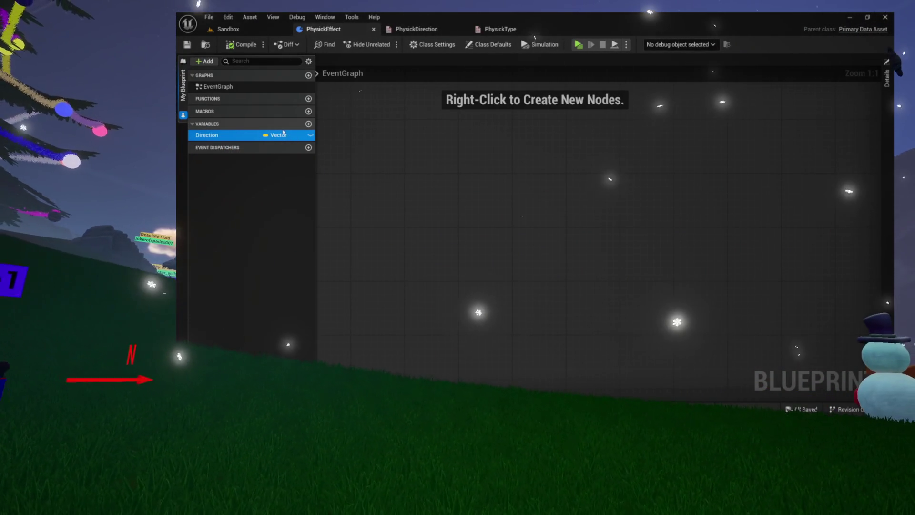
Delete the Direction vector variable, move the PhysickType tab first, and add a new variable.
key("Delete")
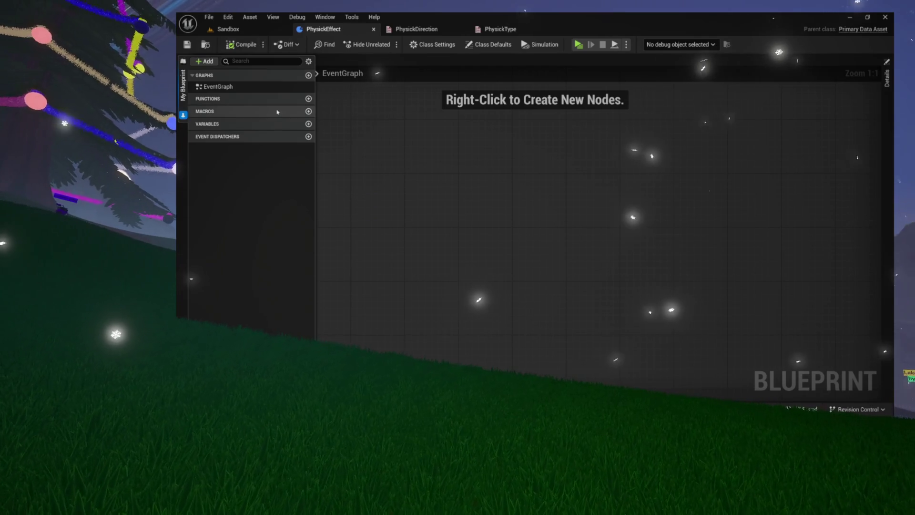
left_click_drag(487, 28, 414, 29)
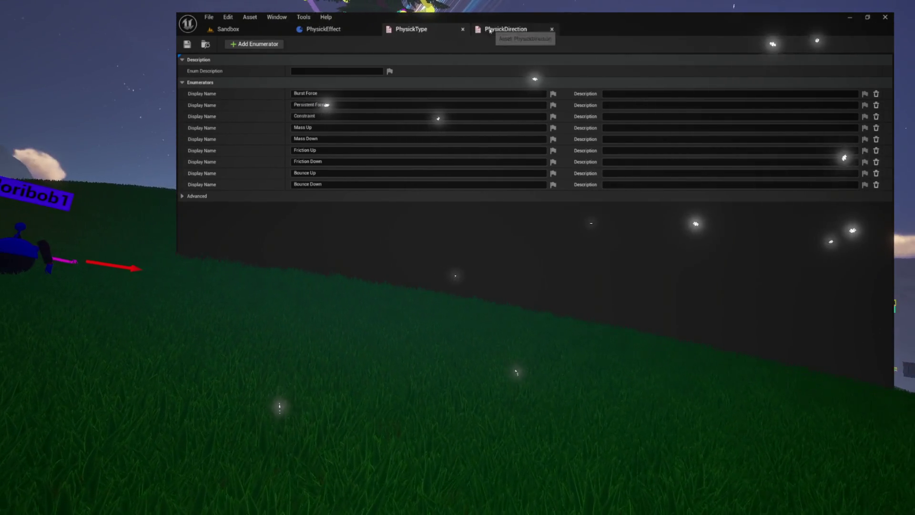
left_click(487, 30)
left_click(411, 29)
left_click(324, 29)
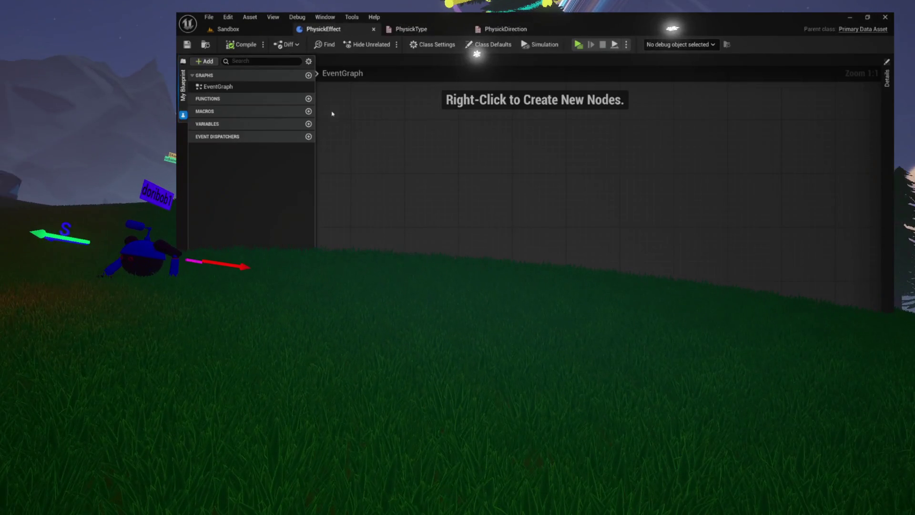
left_click(308, 124)
type("PhysickTy")
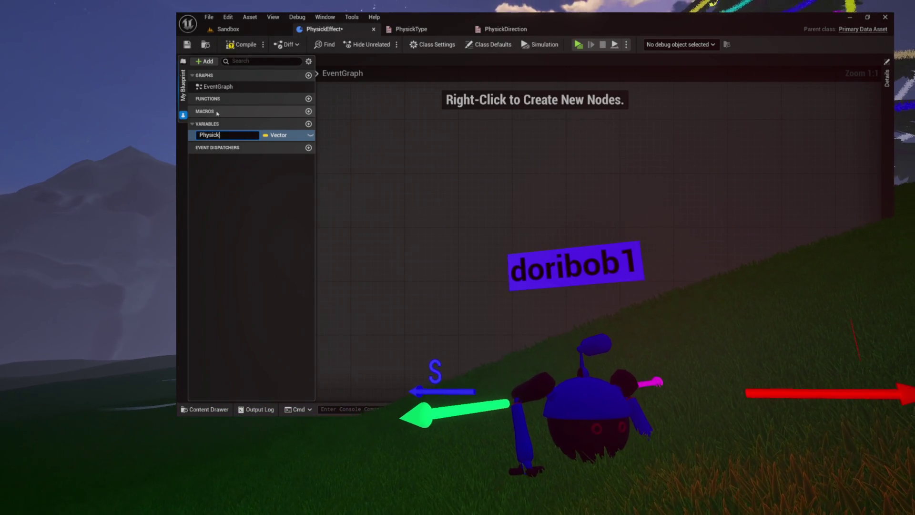
Make the new variable a Physick Type enum and name it Type.
type("pe")
key("Return")
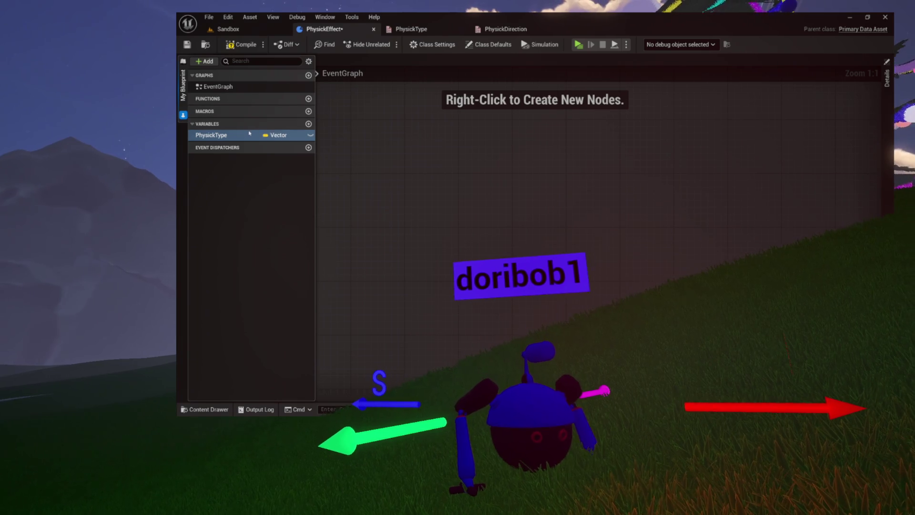
left_click(278, 135)
type("physickty")
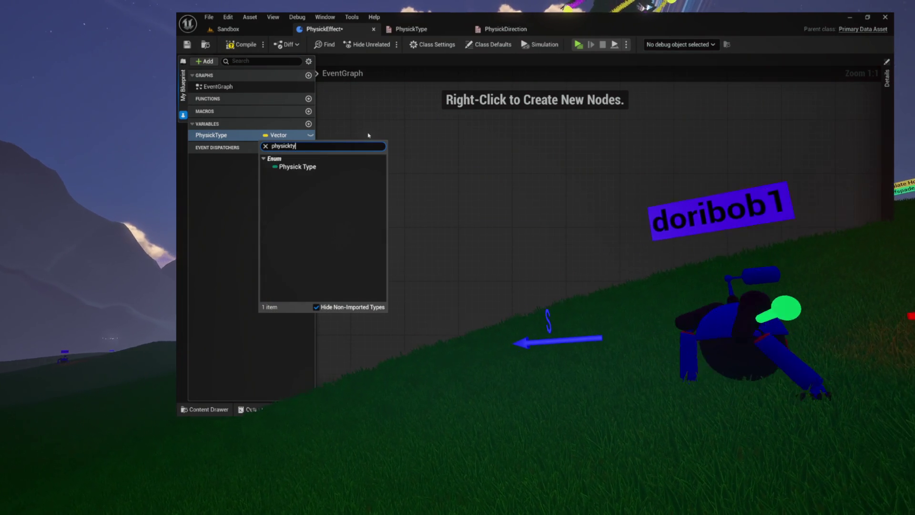
left_click(298, 167)
left_click(226, 136)
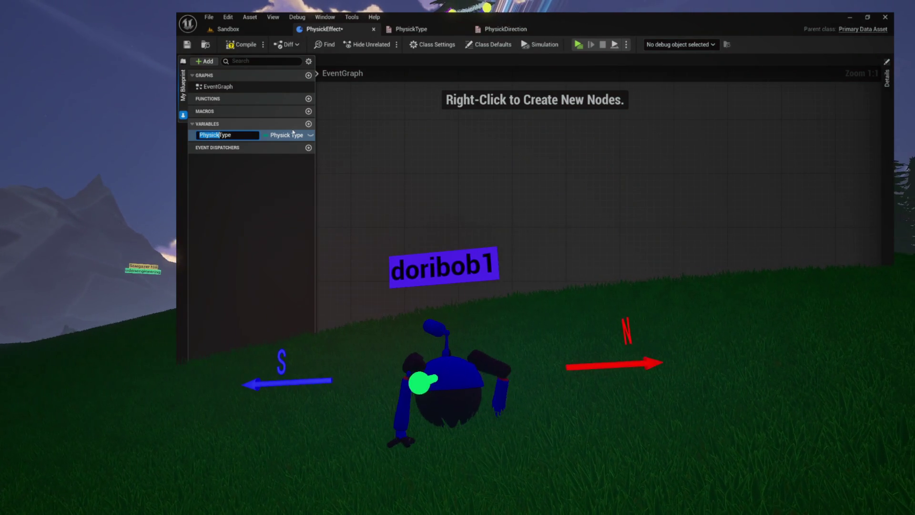
type("PE_")
key("Return")
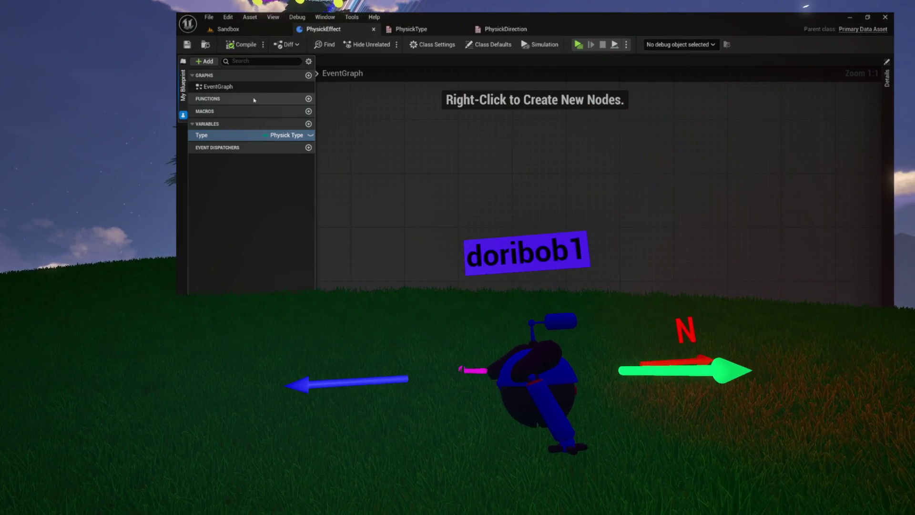
Add a Direction variable of type Physick Direction, then compile and save.
left_click(308, 125)
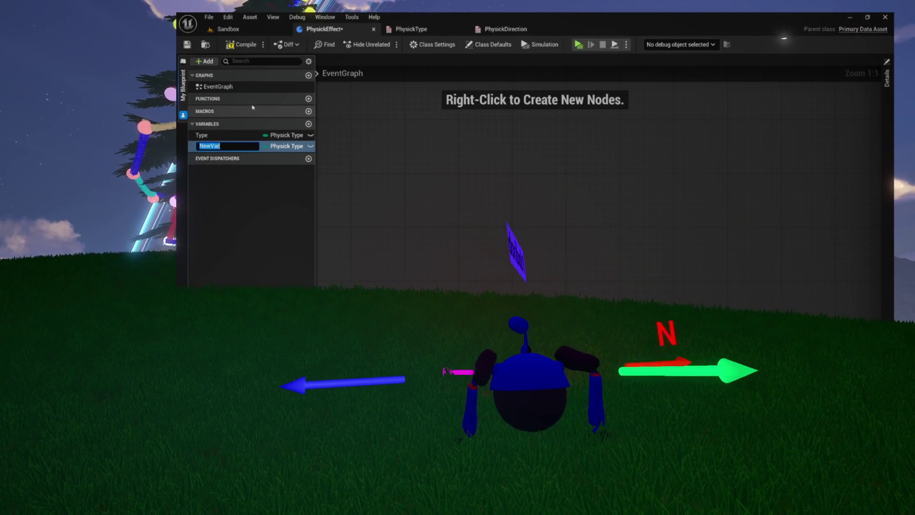
type("Direction")
key("Return")
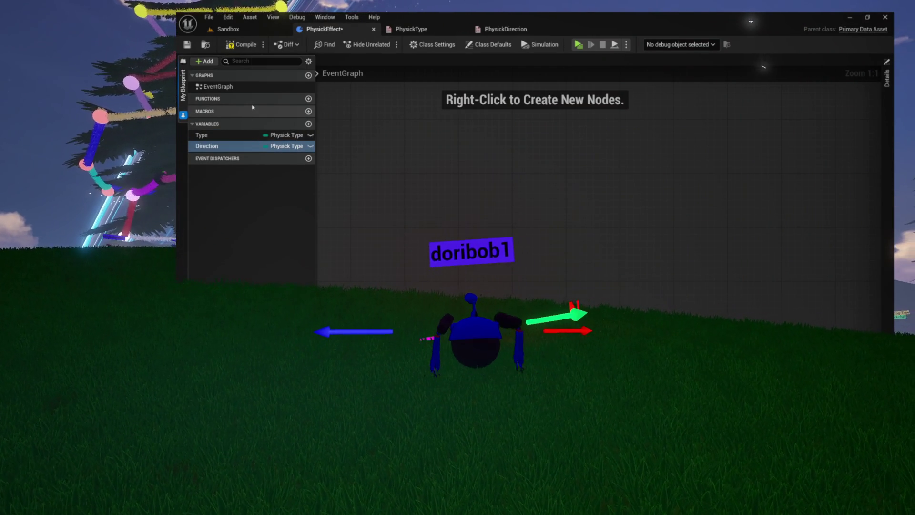
left_click(286, 146)
type("ph")
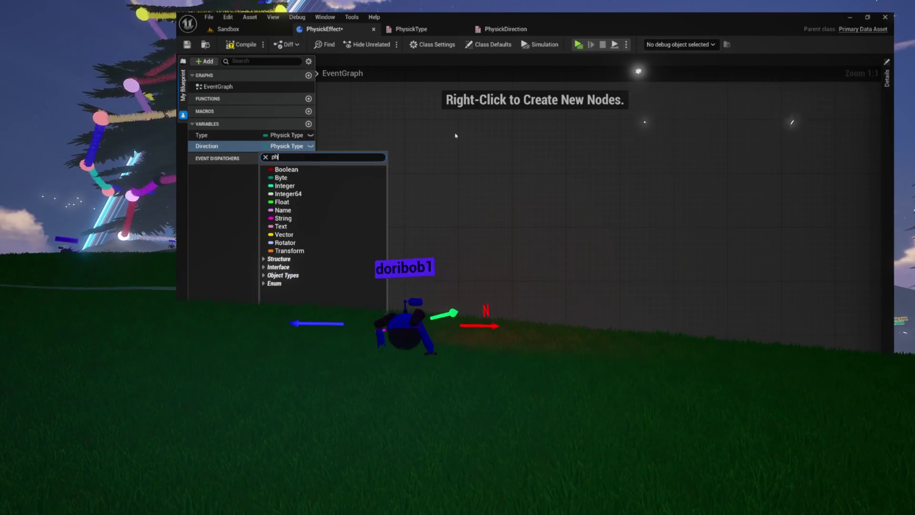
type("ysick direc")
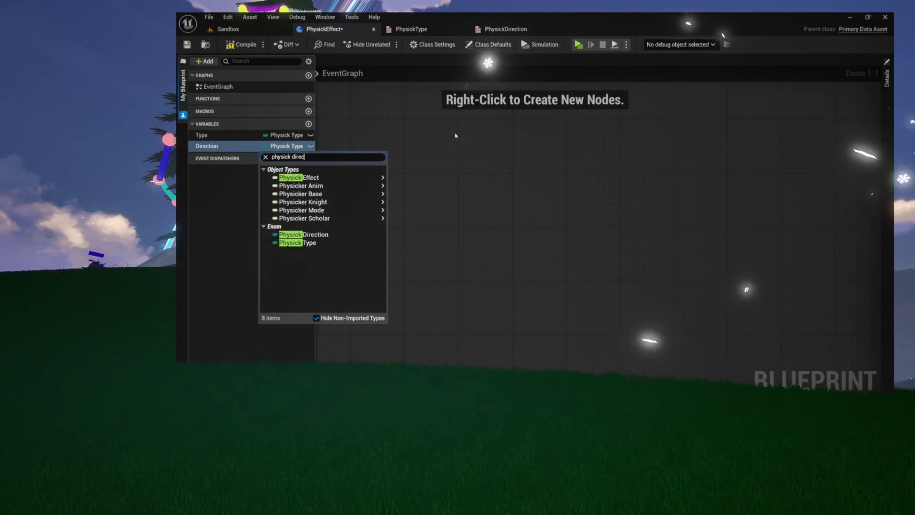
left_click(300, 177)
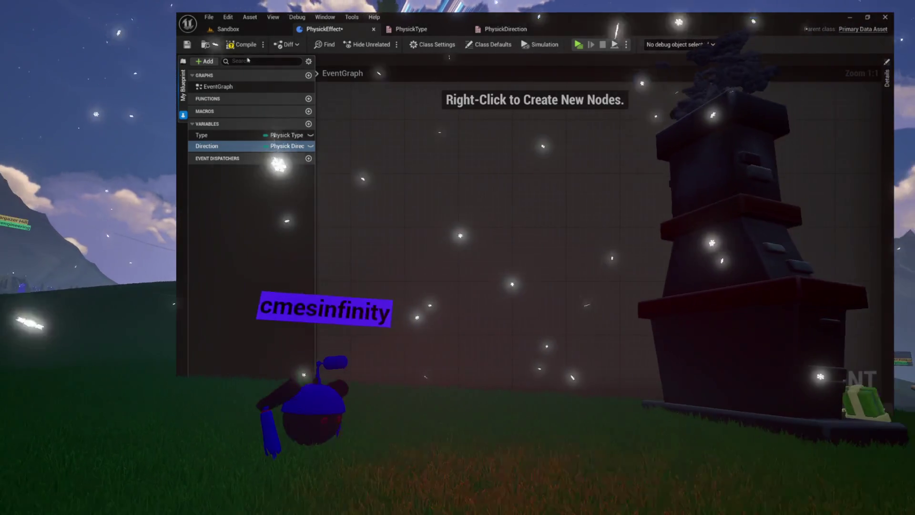
key("ctrl+s")
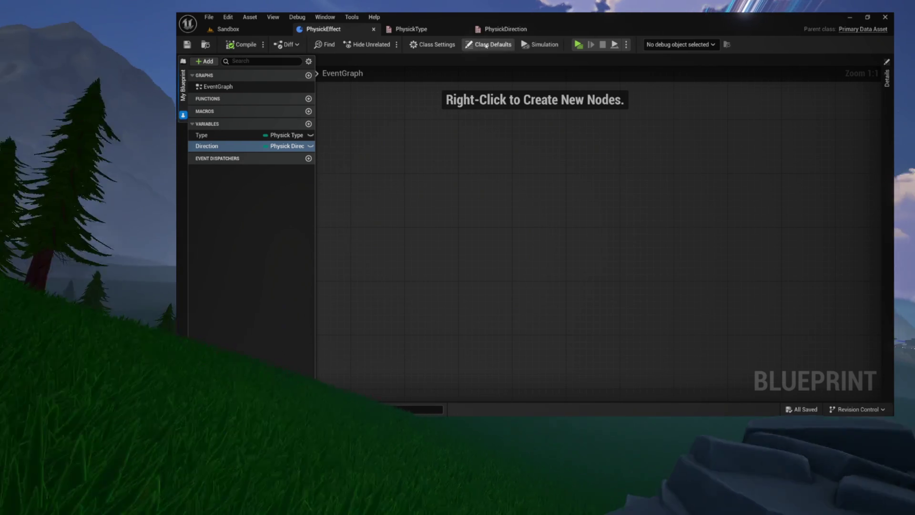
left_click(500, 28)
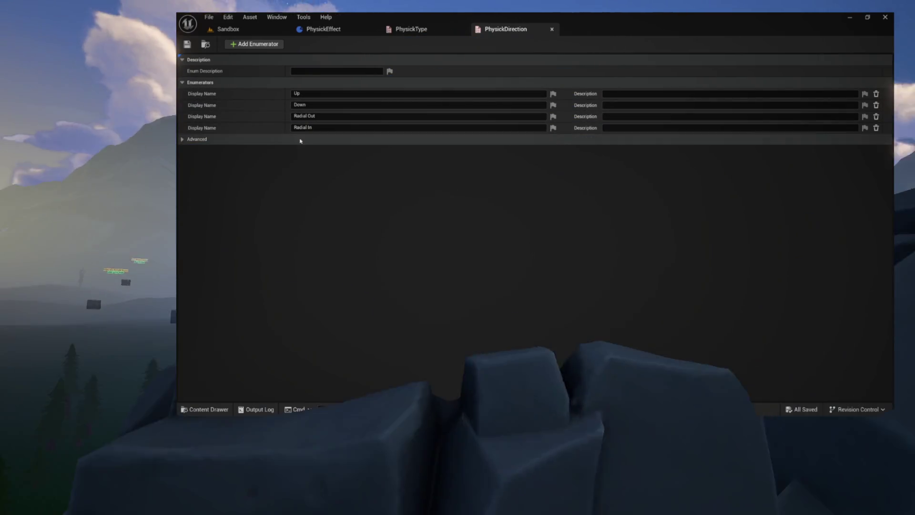
After checking both enum tabs, open the Content Drawer over PhysickEffect at Content > Spell.
left_click(410, 29)
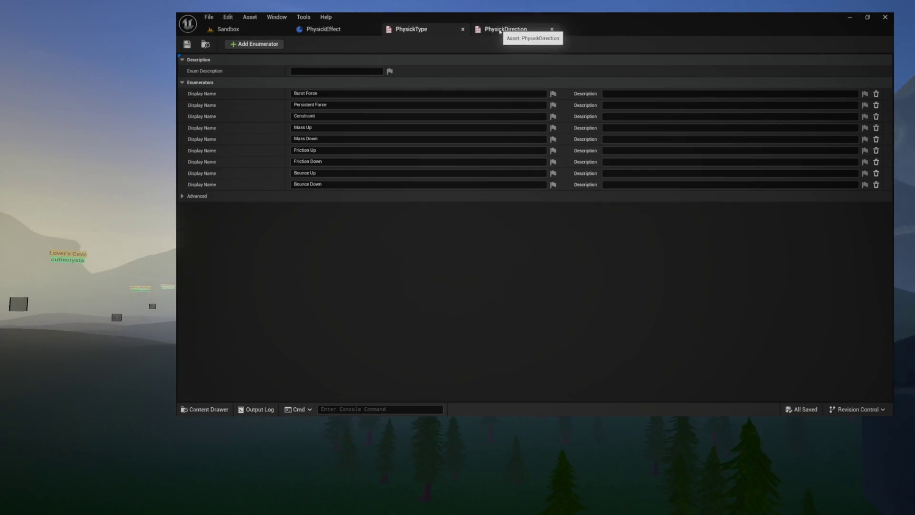
left_click(505, 29)
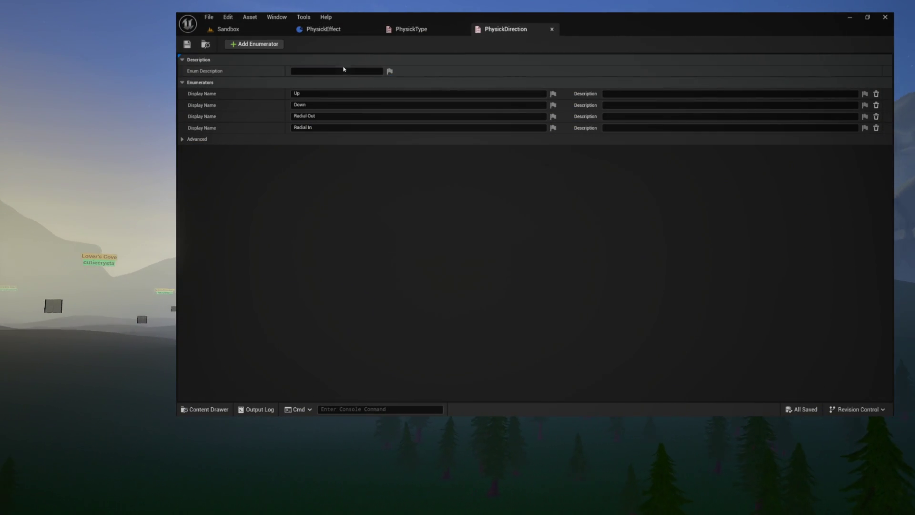
left_click(438, 30)
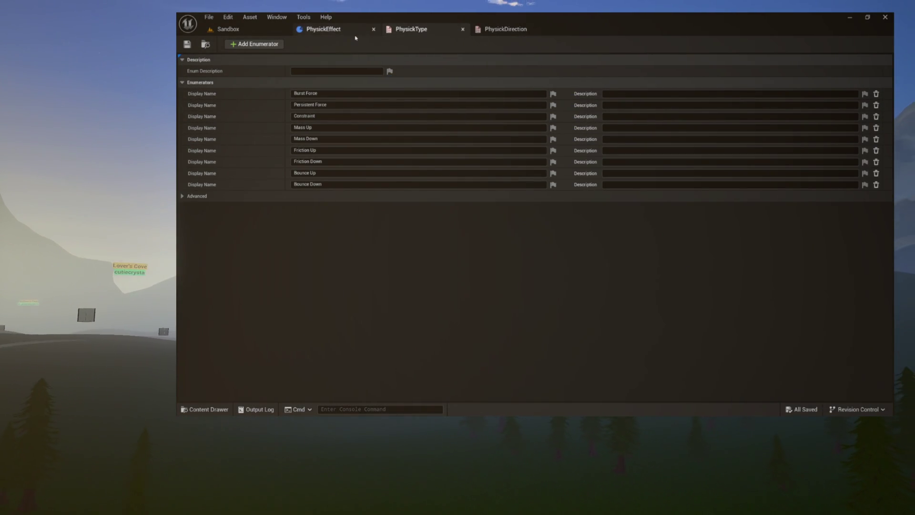
left_click(329, 30)
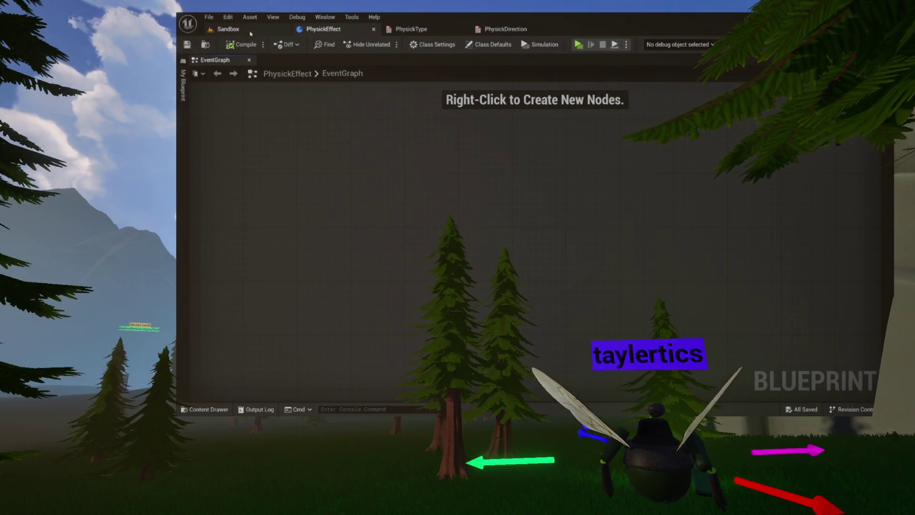
key("ctrl+space")
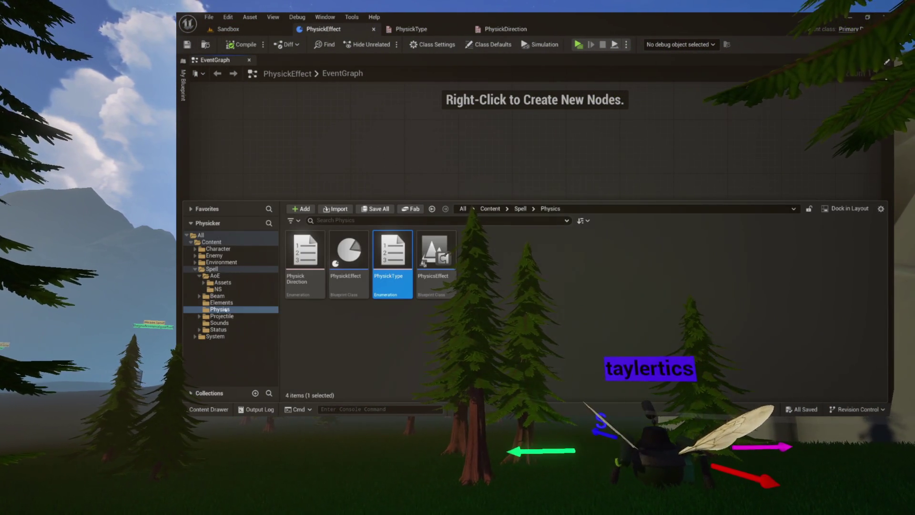
left_click(211, 270)
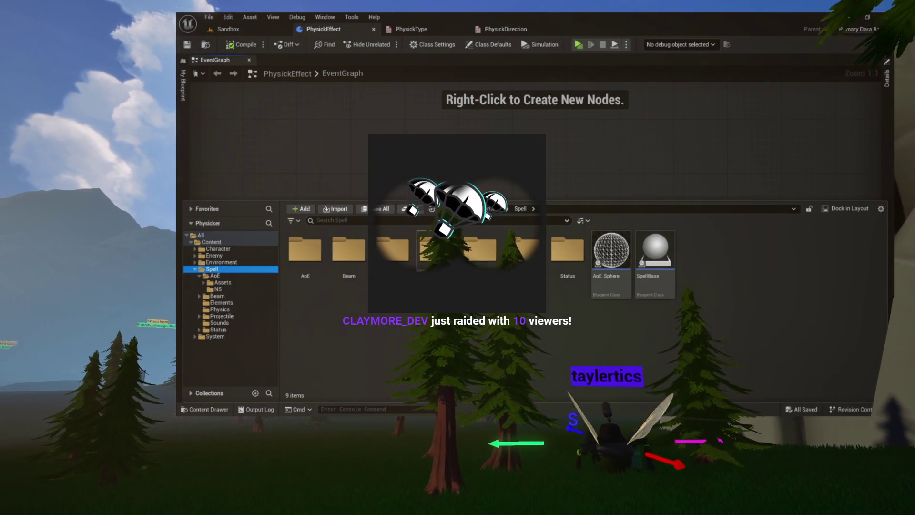
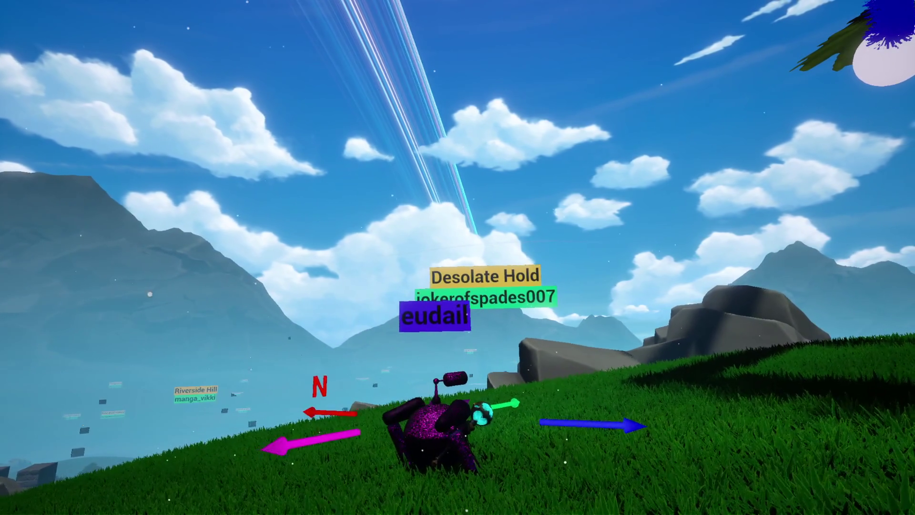
Walk the purple avatar right along the grassy hill toward the grey rocks as the view turns around it.
key("d")
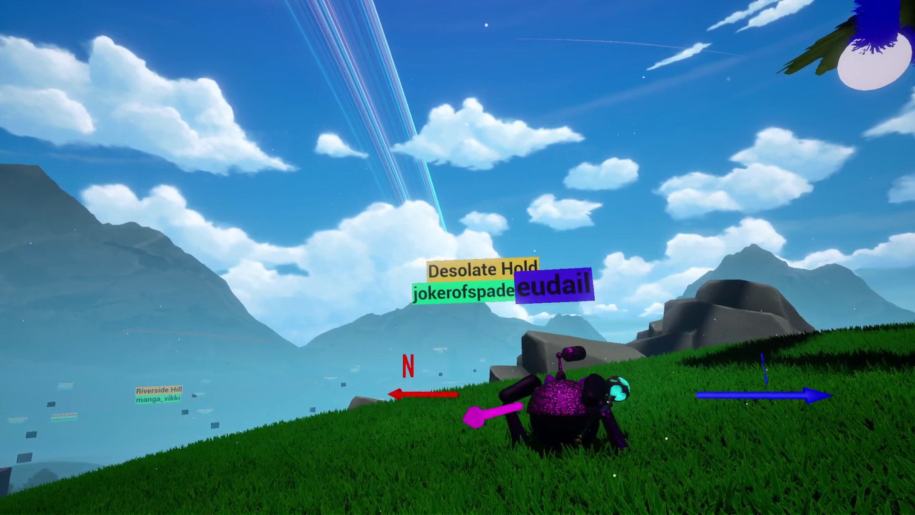
key("d")
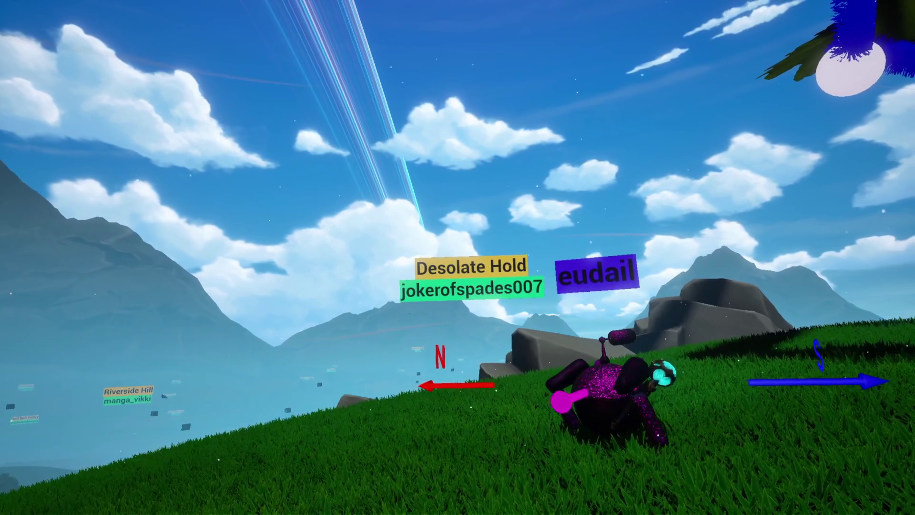
key("d")
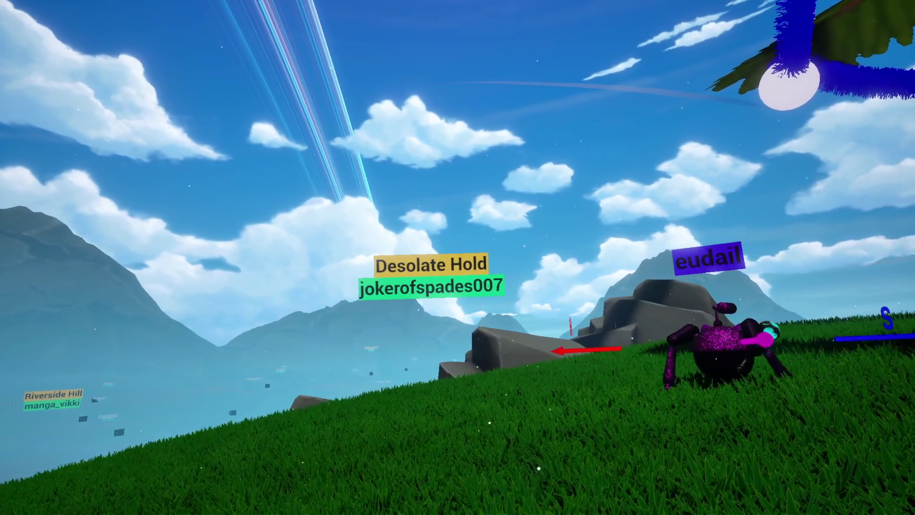
key("d")
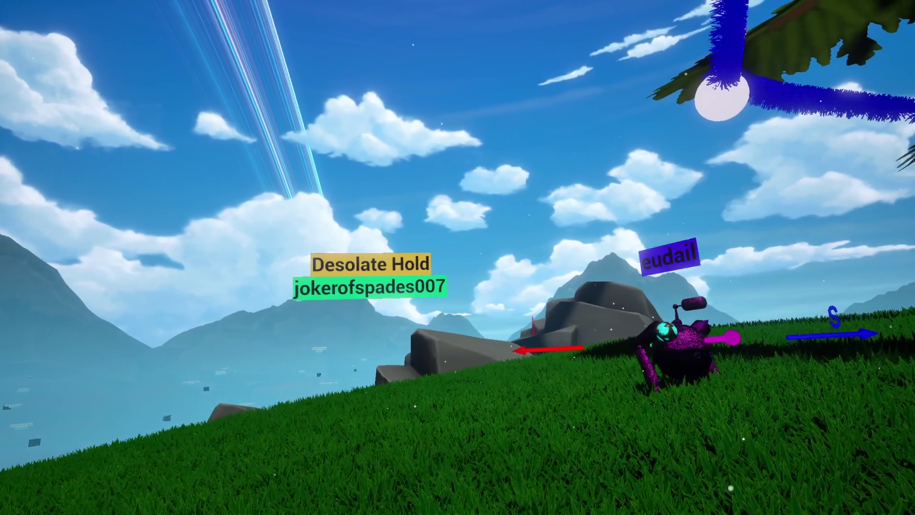
key("d")
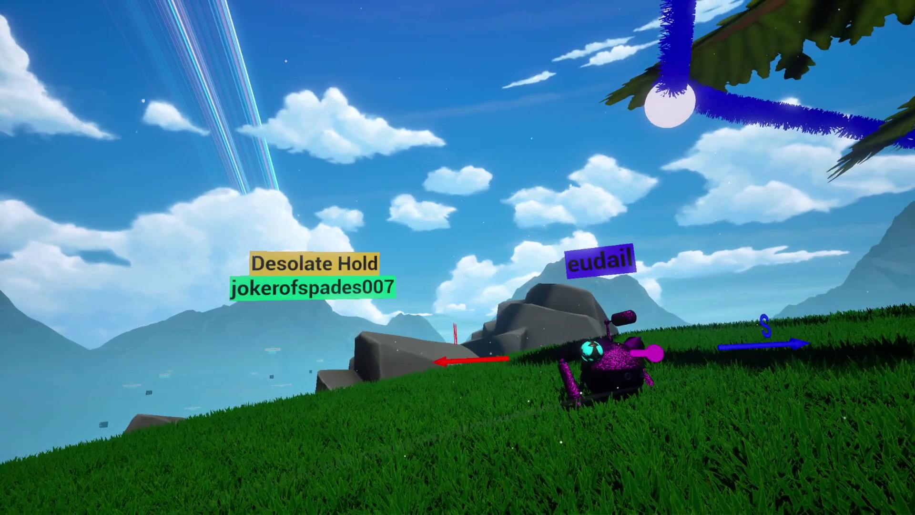
key("d")
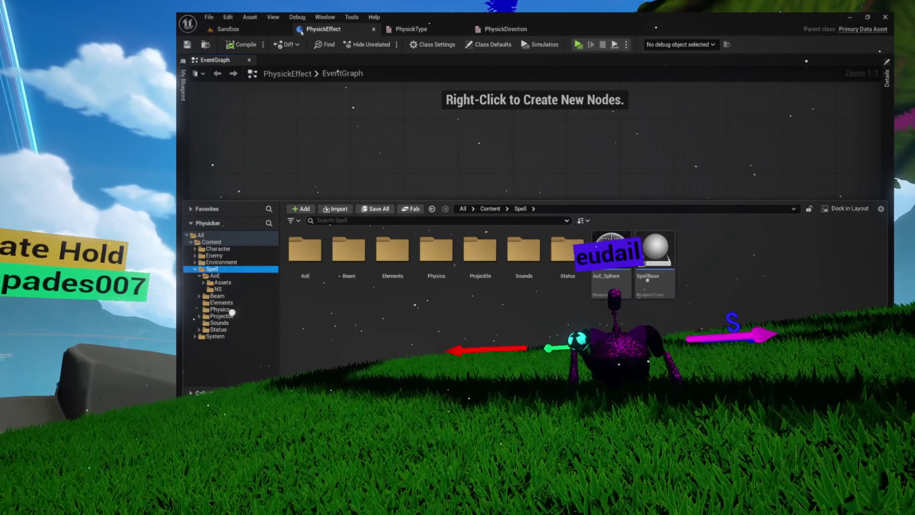
Hide the Content Drawer, run a Standalone Game preview, then reopen the Spell > Physics assets.
left_click(305, 30)
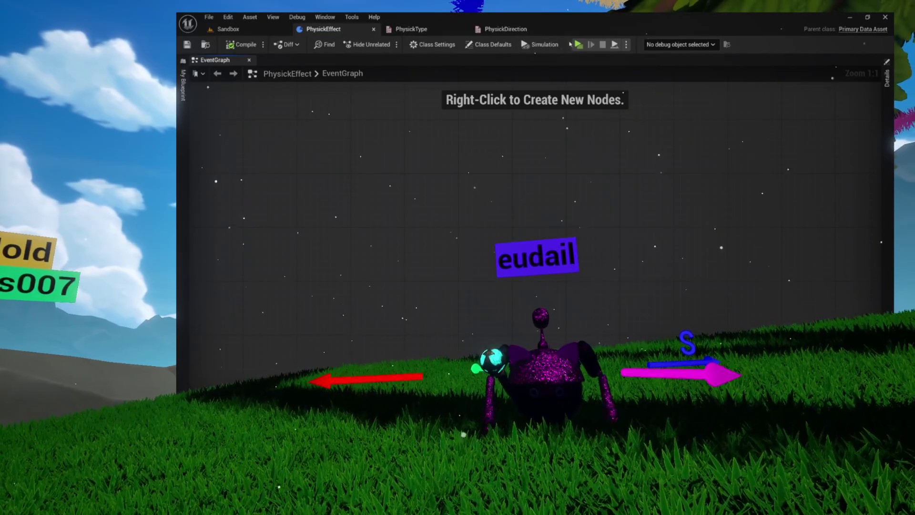
left_click(576, 45)
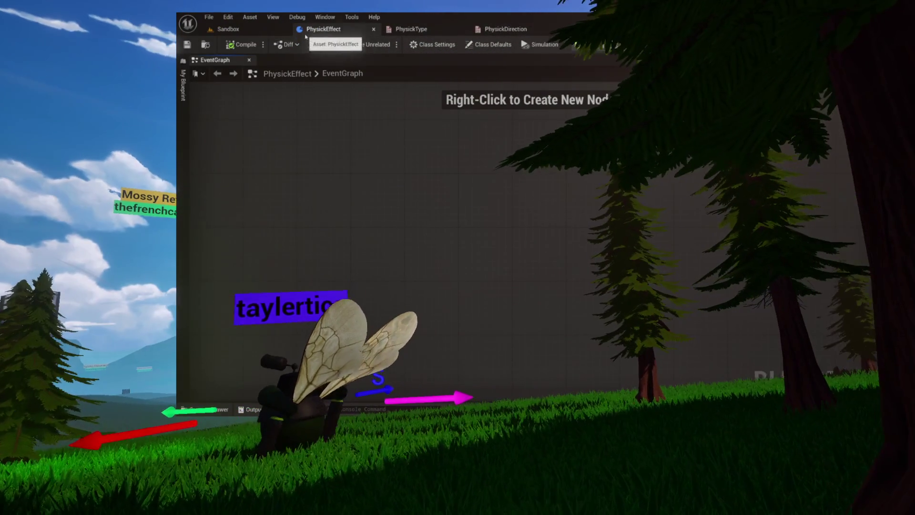
key("ctrl+space")
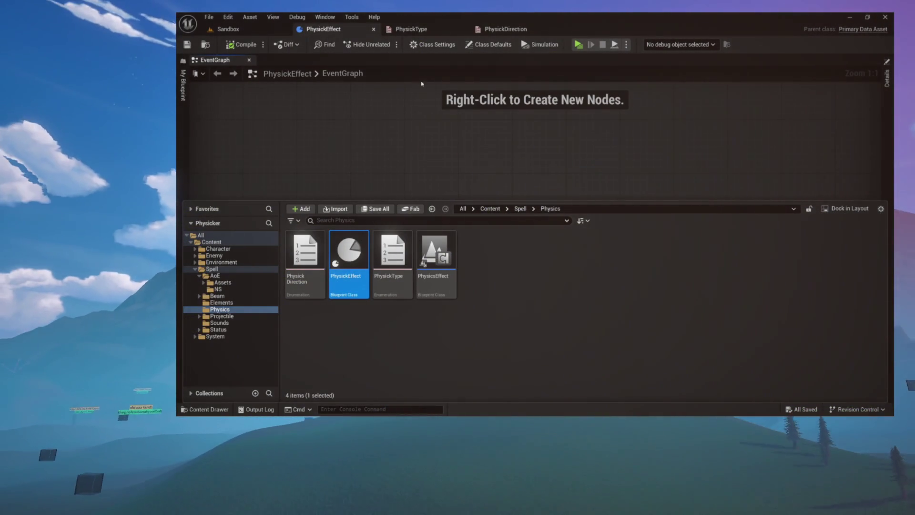
Open the SpellBase and AoE_Sphere blueprints from the Spell folder for reference.
left_click(224, 270)
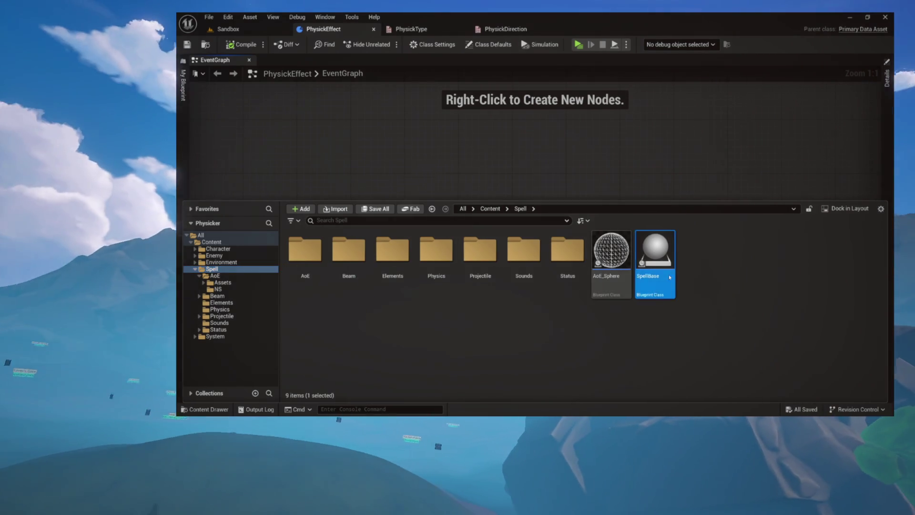
double_click(668, 275)
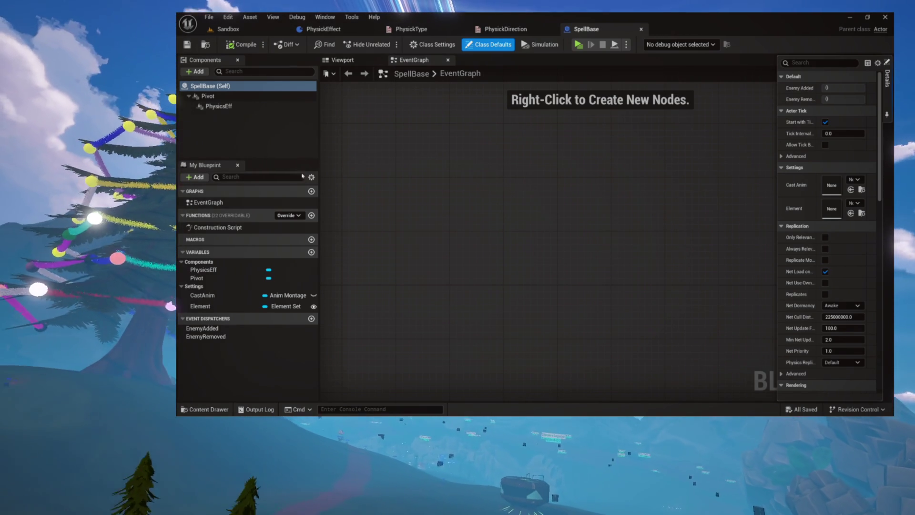
key("ctrl+space")
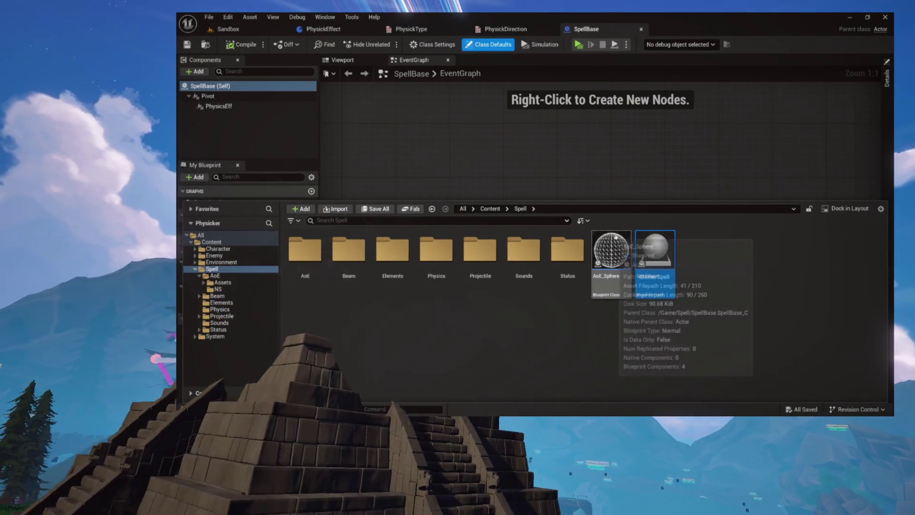
key("Return")
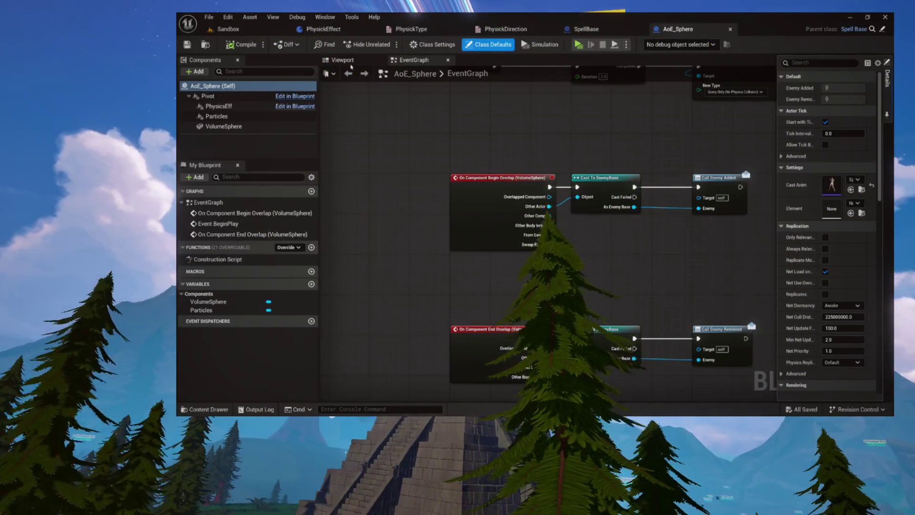
Review AoE_Sphere's viewport sphere and begin-overlap node chain, then return to PhysickEffect.
left_click(343, 60)
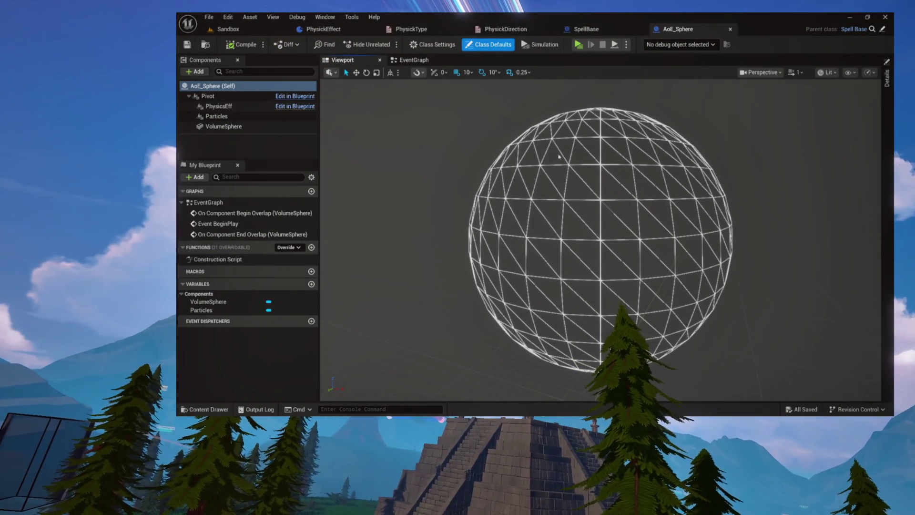
left_click(413, 60)
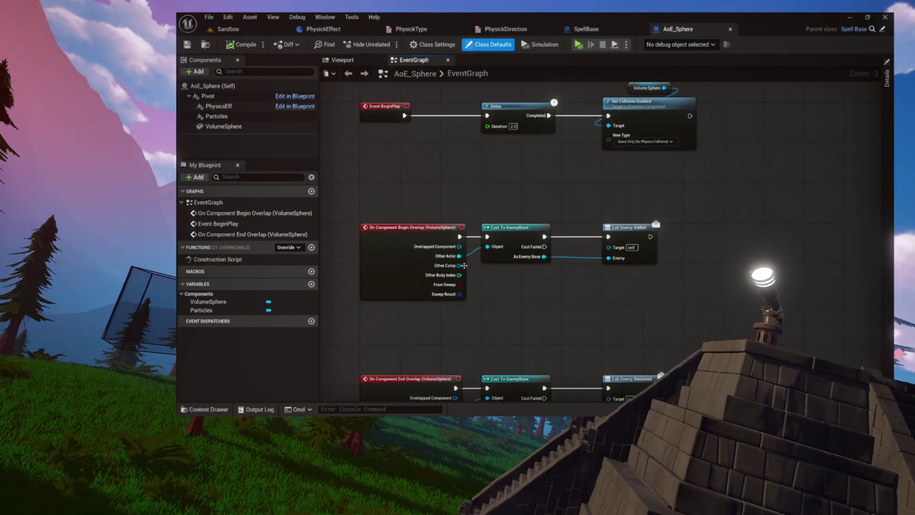
left_click_drag(407, 199, 633, 277)
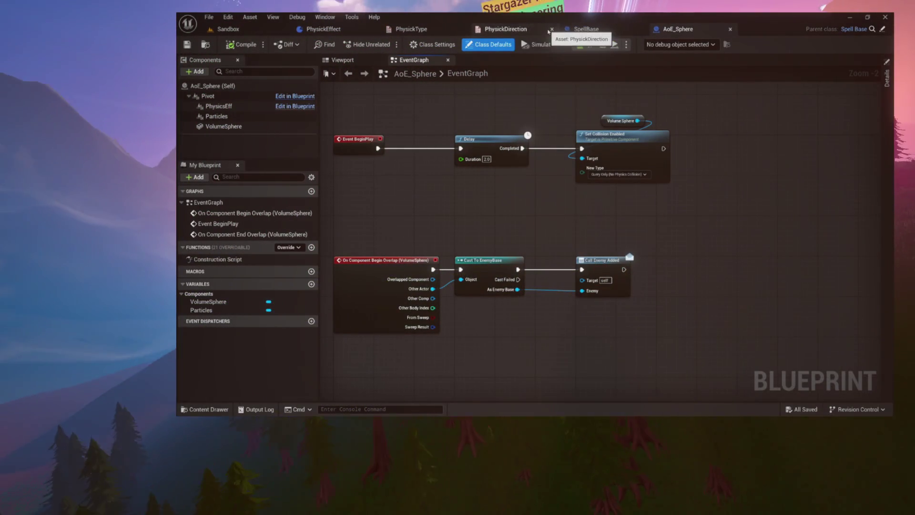
left_click(328, 29)
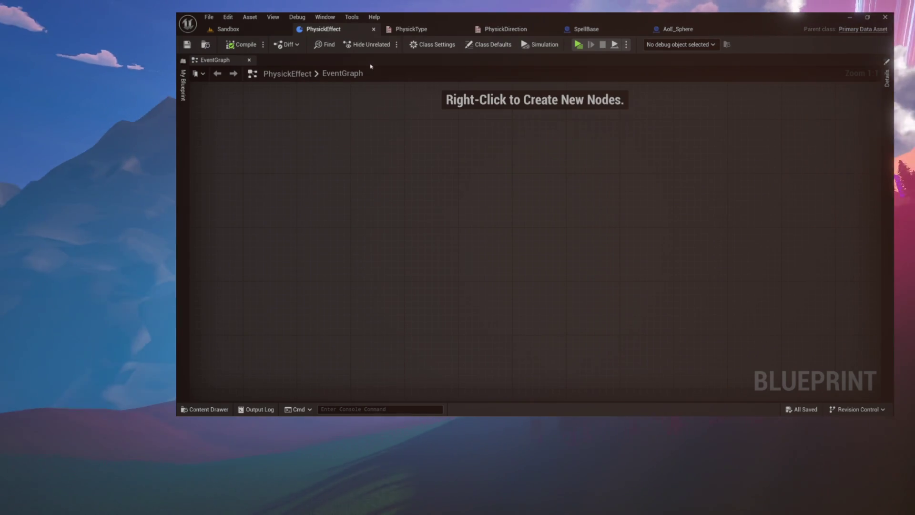
Inspect the Type and Direction variables in My Blueprint, then add NewFunction to PhysickEffect.
left_click(183, 88)
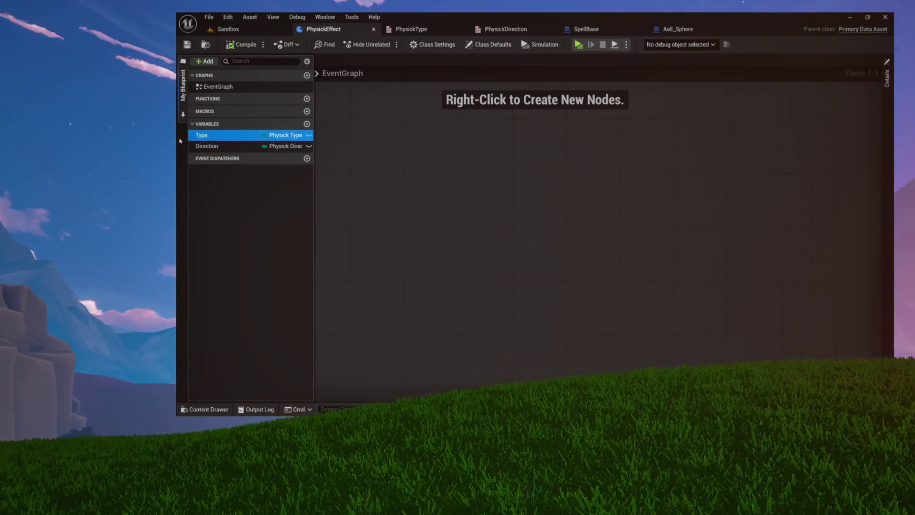
left_click(208, 146)
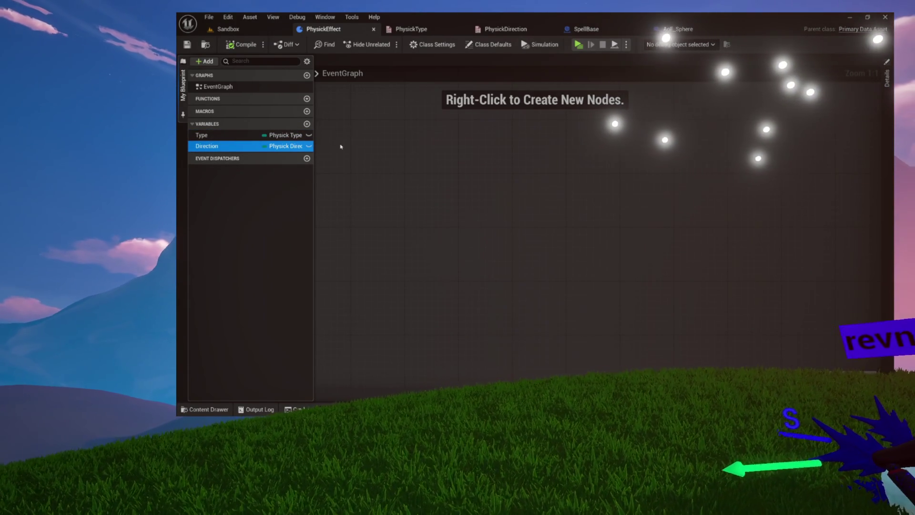
left_click(365, 129)
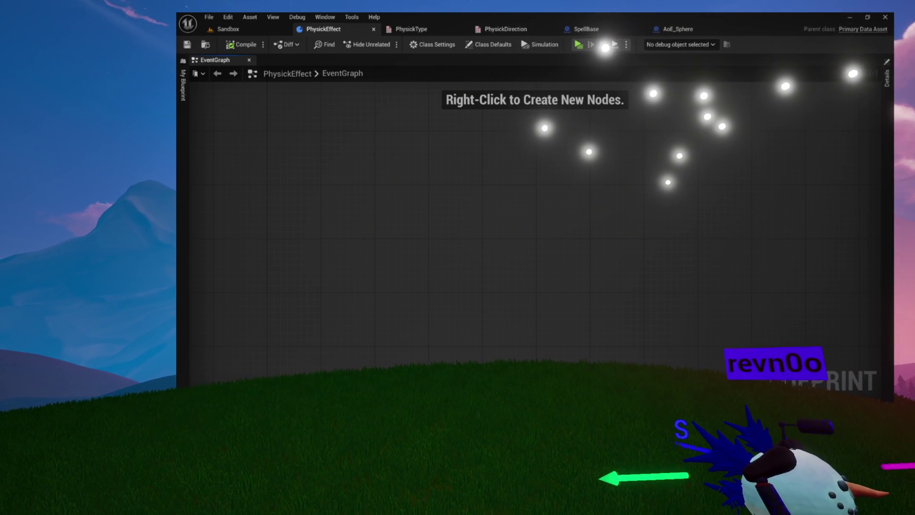
left_click(182, 114)
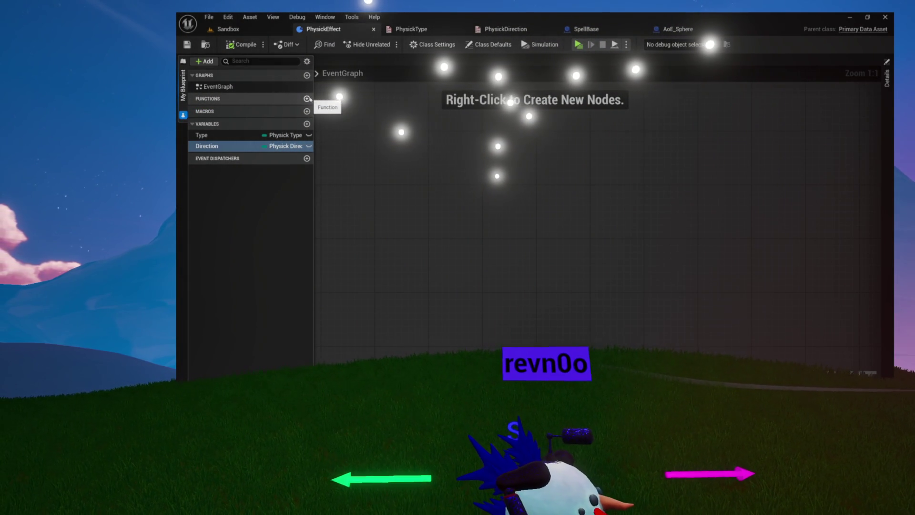
left_click(306, 99)
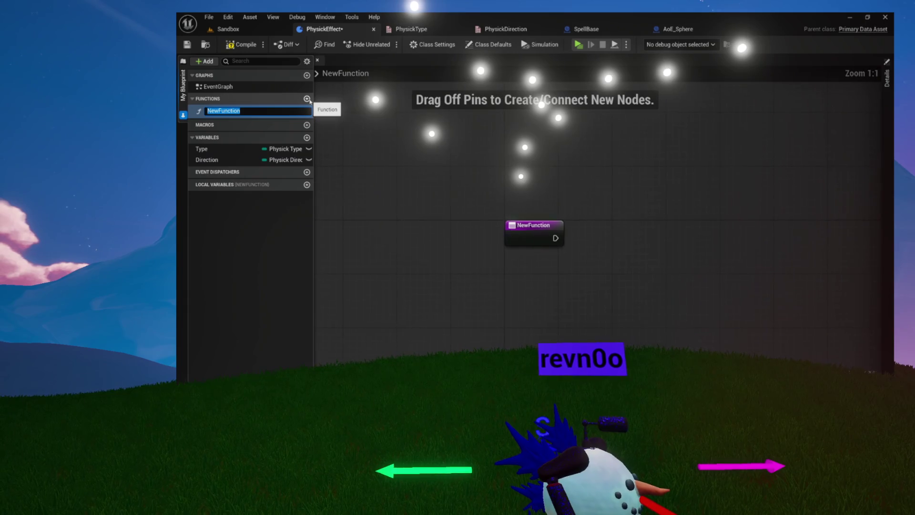